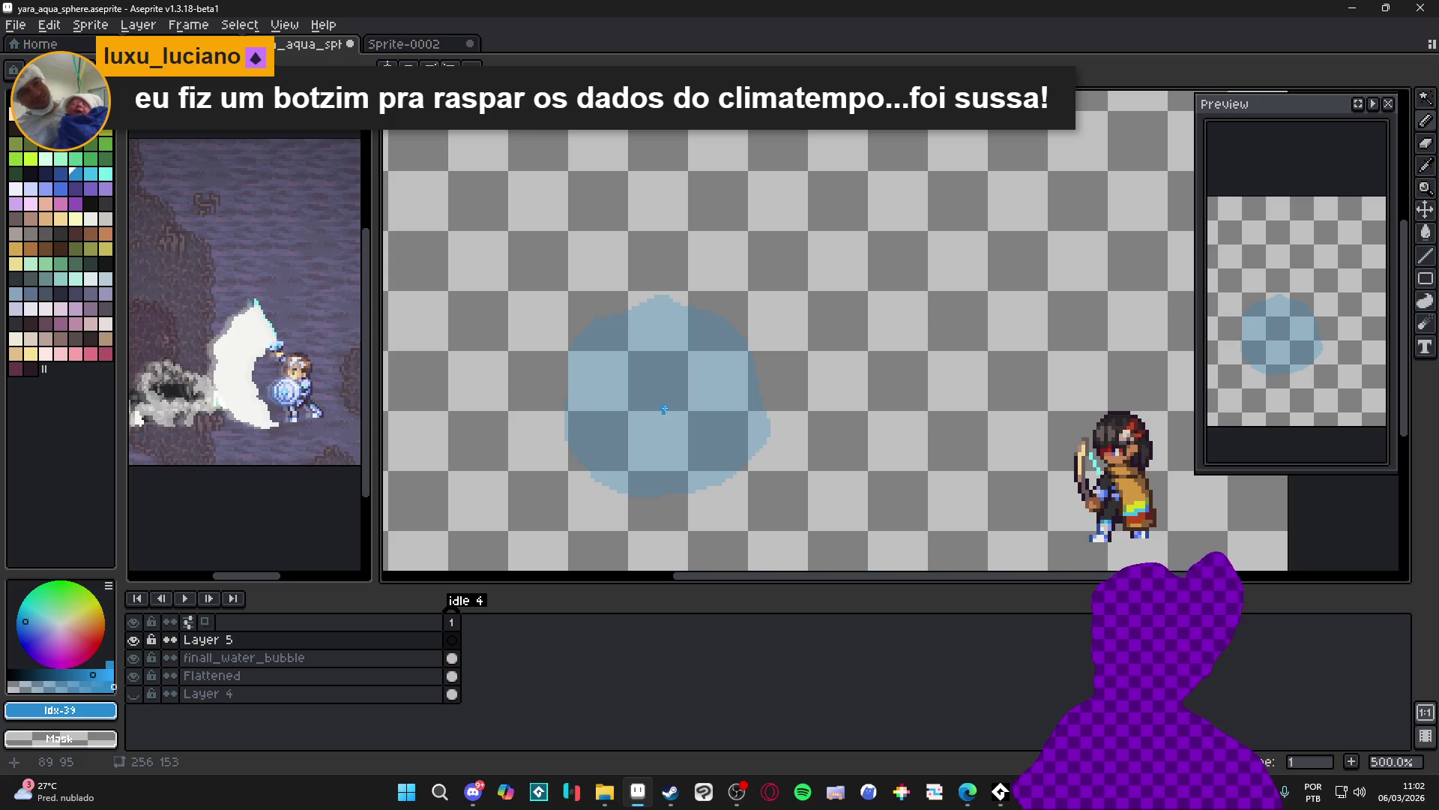
Paint a small blue dab at the bubble's bottom, then extend it up the right side on frame 2
{"action": "left_click_drag", "start_coordinate": [662, 492], "coordinate": [690, 484]}
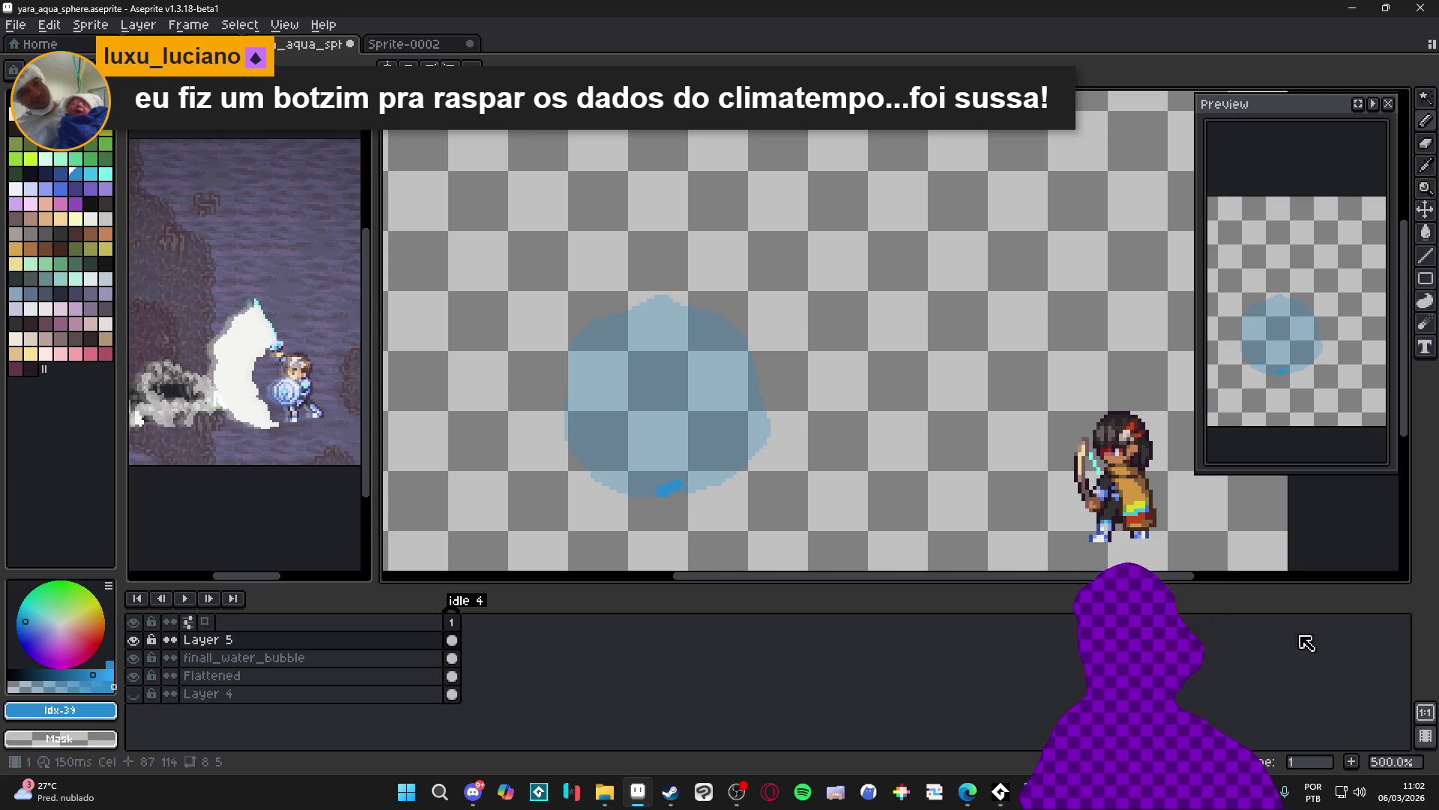
{"action": "left_click", "coordinate": [1352, 762]}
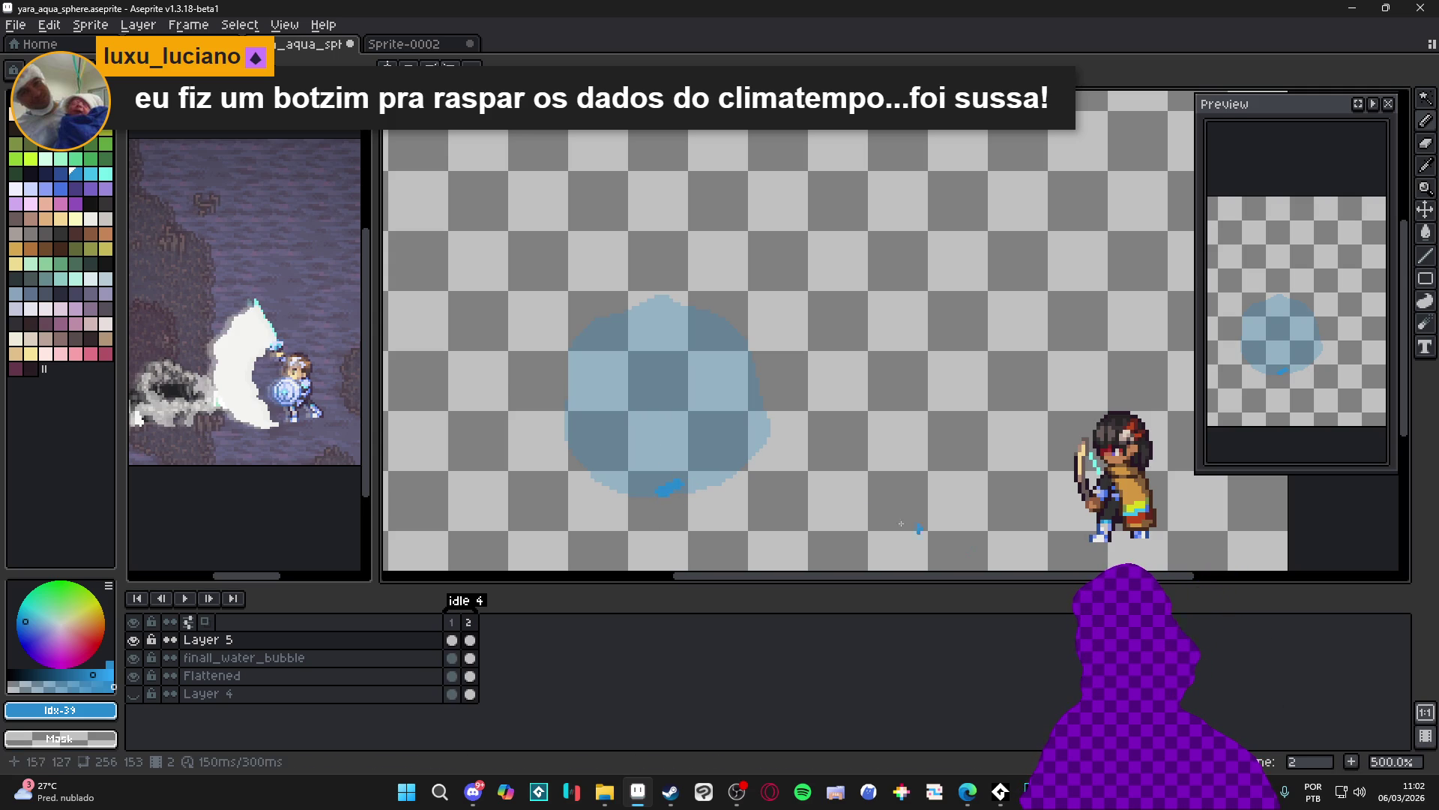
{"action": "left_click_drag", "start_coordinate": [688, 484], "coordinate": [742, 420]}
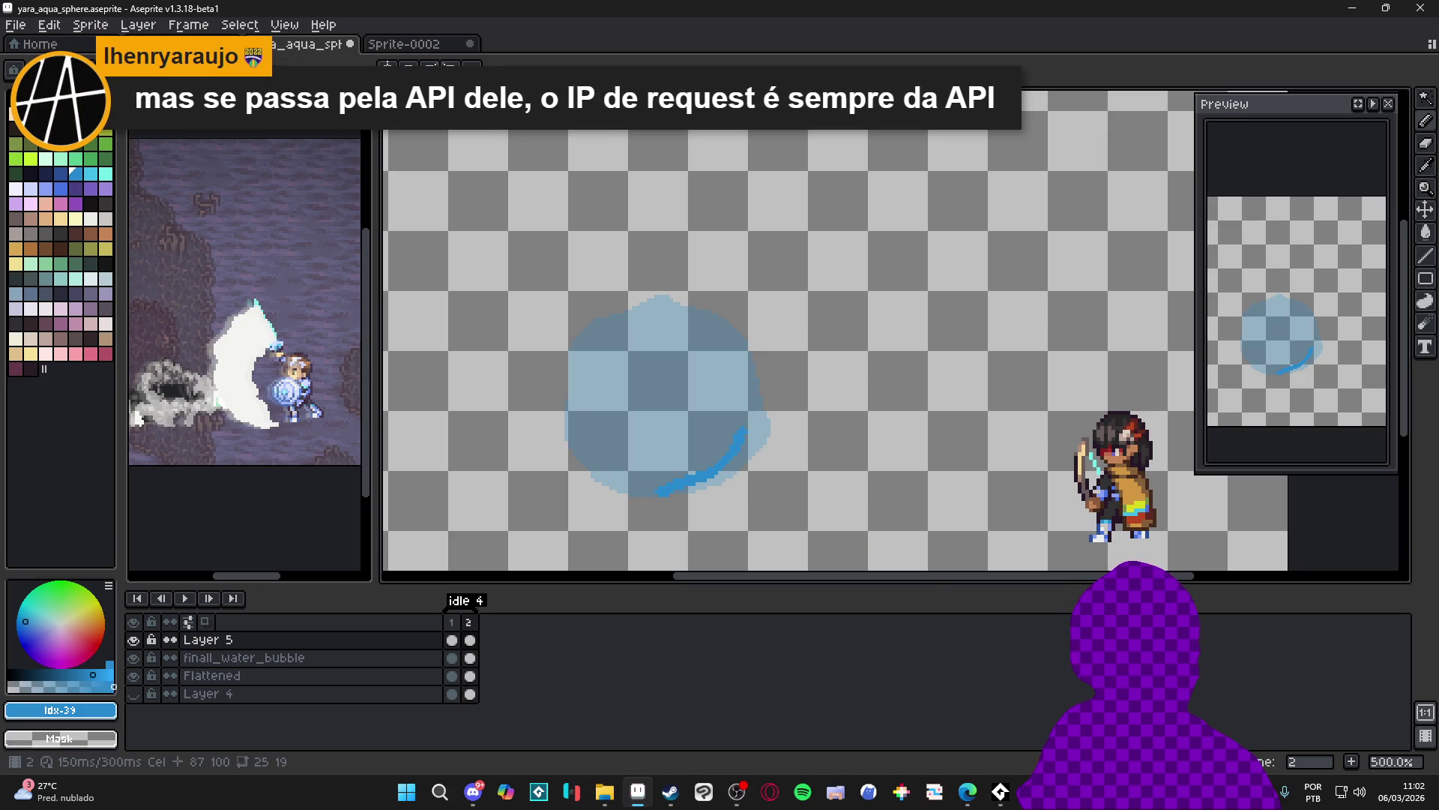
{"action": "mouse_move", "coordinate": [748, 459]}
{"action": "left_mouse_down"}
{"action": "mouse_move", "coordinate": [757, 430]}
{"action": "mouse_move", "coordinate": [701, 495]}
{"action": "left_mouse_up"}
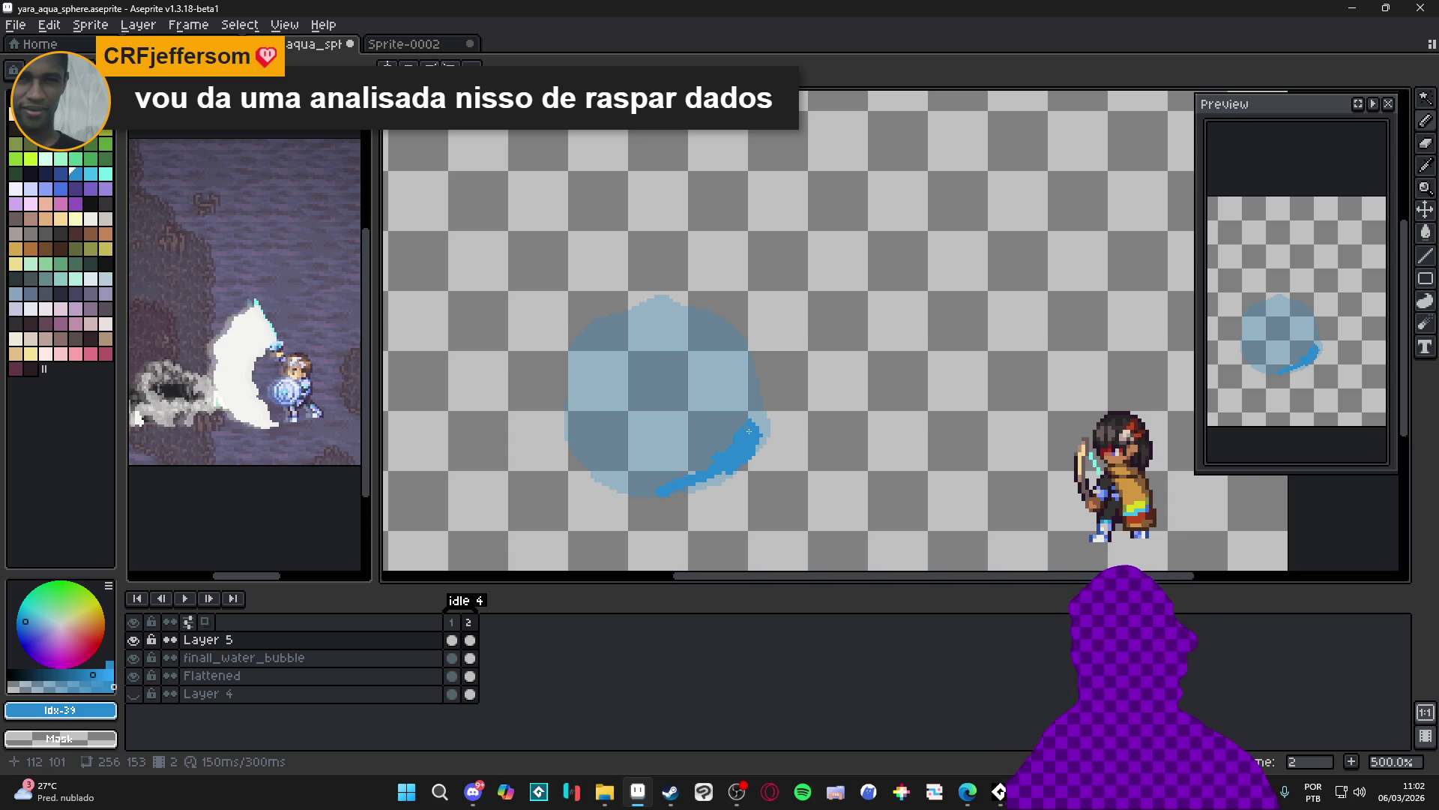
Touch up the curve's tip, then on frame 3 extend the water stroke upward into a curved tip
{"action": "left_click_drag", "start_coordinate": [750, 433], "coordinate": [739, 437]}
{"action": "left_click_drag", "start_coordinate": [757, 430], "coordinate": [755, 425]}
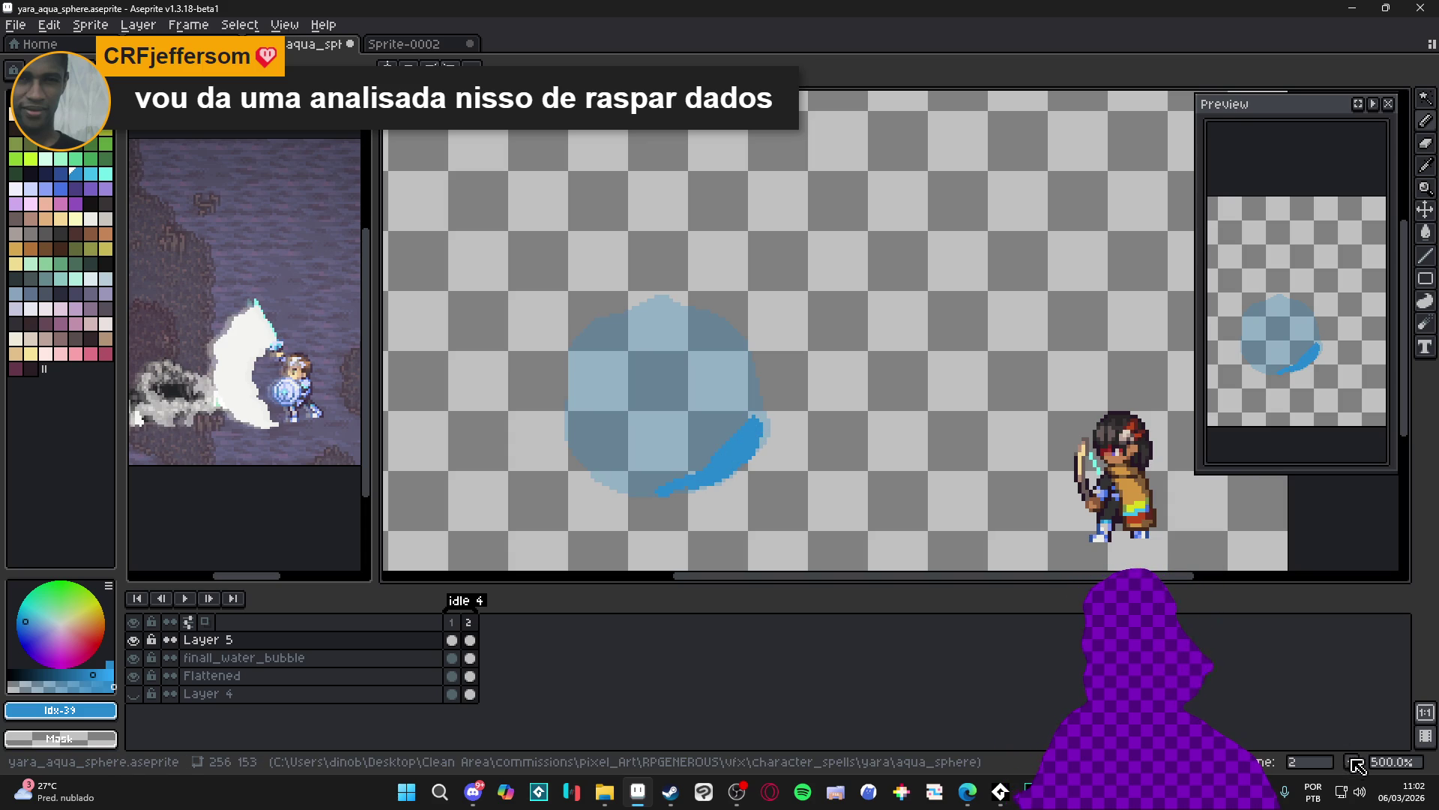
{"action": "key", "text": "alt+n"}
{"action": "left_click_drag", "start_coordinate": [753, 420], "coordinate": [716, 349]}
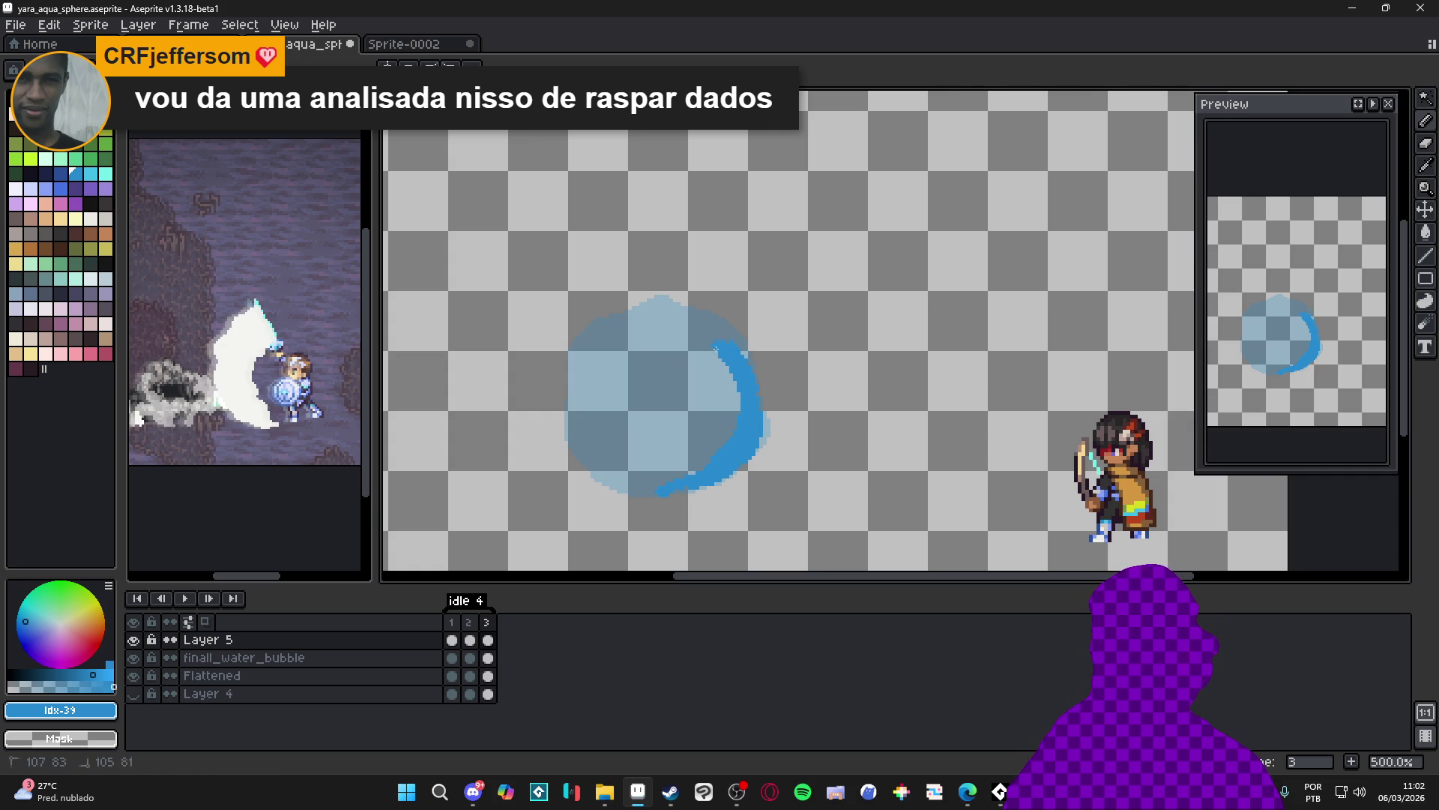
Extend frame 3's blue arc over the bubble's top into a hook, then compare frames 1–3
{"action": "left_click", "coordinate": [478, 626]}
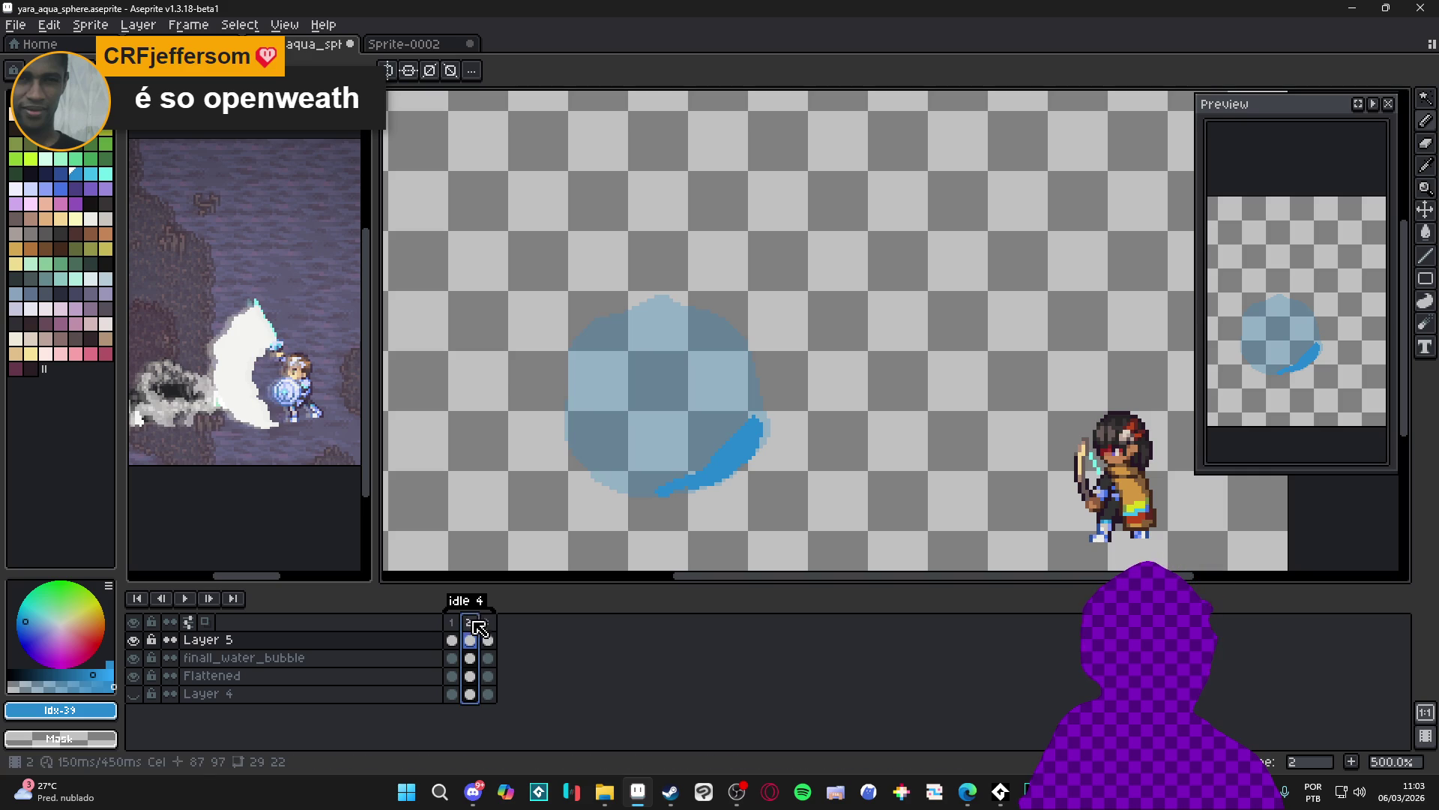
{"action": "left_click", "coordinate": [487, 624]}
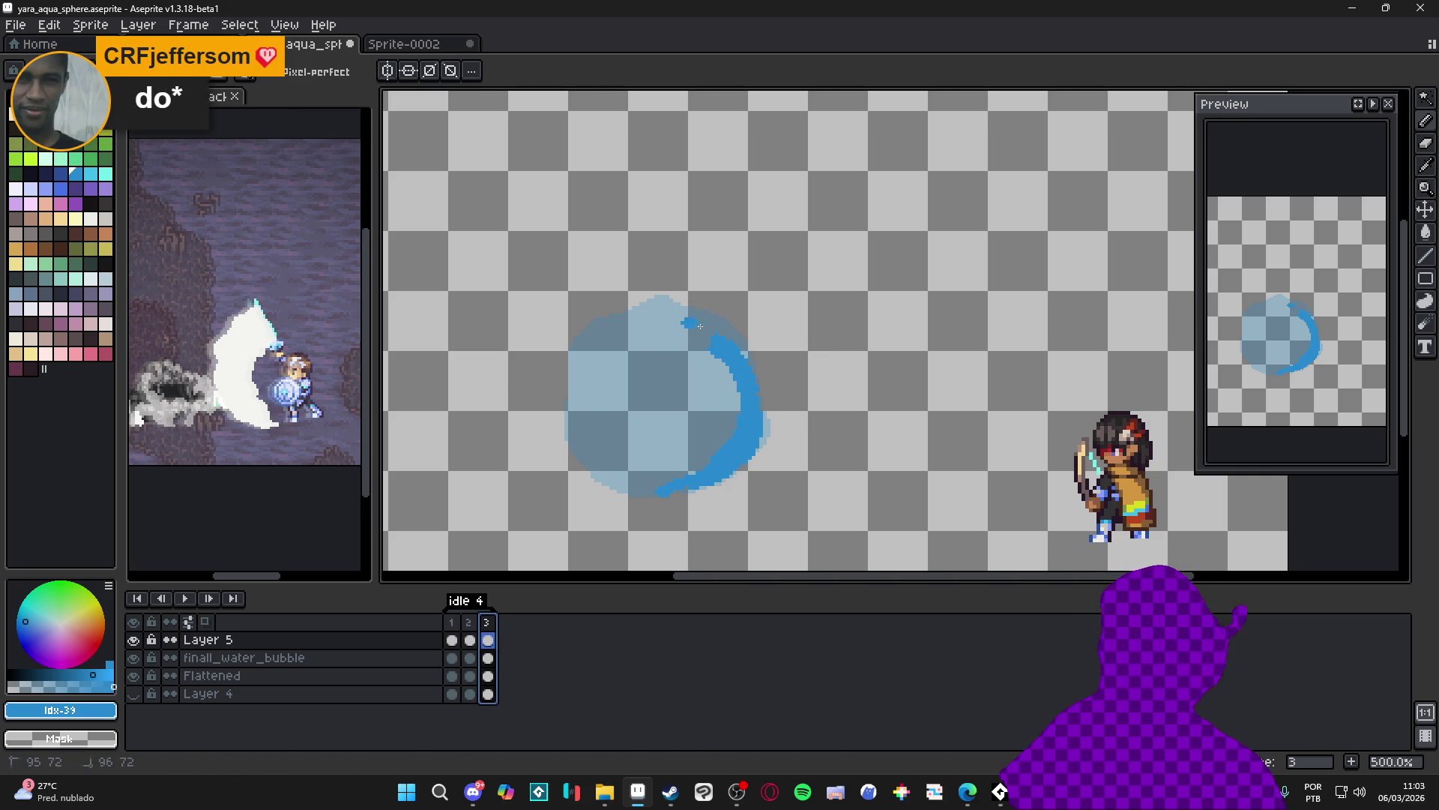
{"action": "mouse_move", "coordinate": [711, 336]}
{"action": "left_mouse_down"}
{"action": "mouse_move", "coordinate": [679, 321]}
{"action": "mouse_move", "coordinate": [661, 324]}
{"action": "mouse_move", "coordinate": [668, 339]}
{"action": "left_mouse_up"}
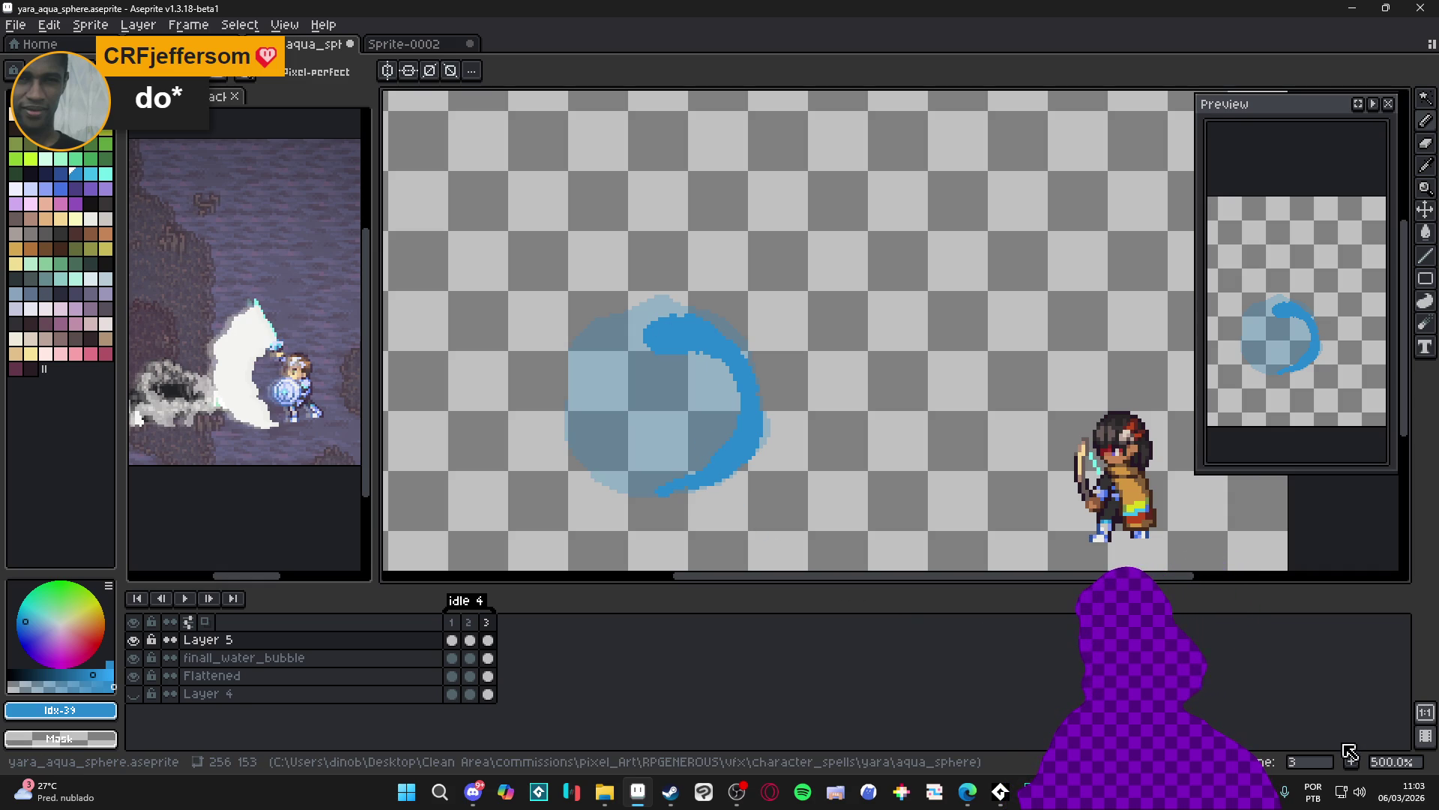
{"action": "left_click", "coordinate": [457, 621]}
{"action": "left_click", "coordinate": [469, 623]}
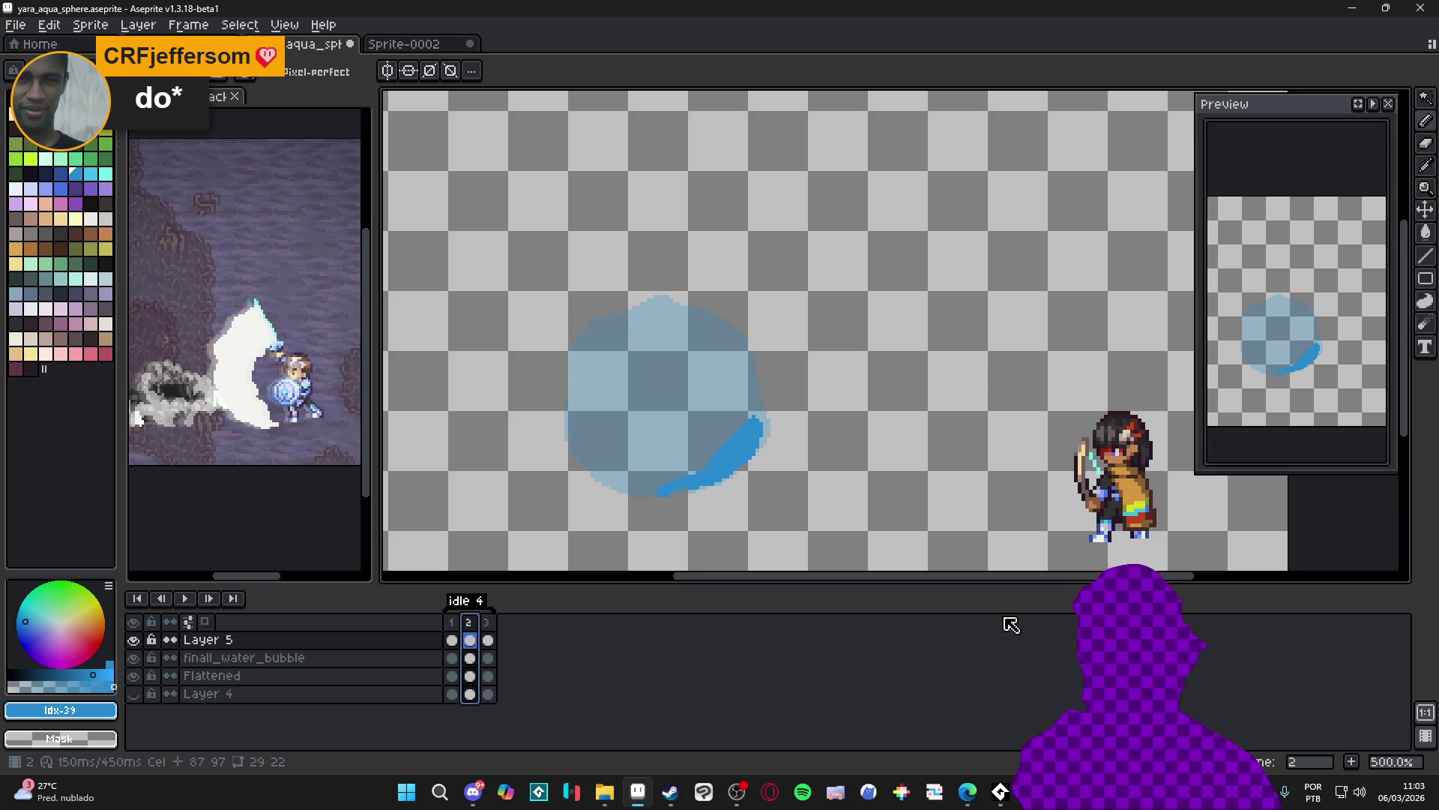
On a new frame 4, close the blue ring around the bubble's left and bottom and thicken it
{"action": "left_click", "coordinate": [486, 622]}
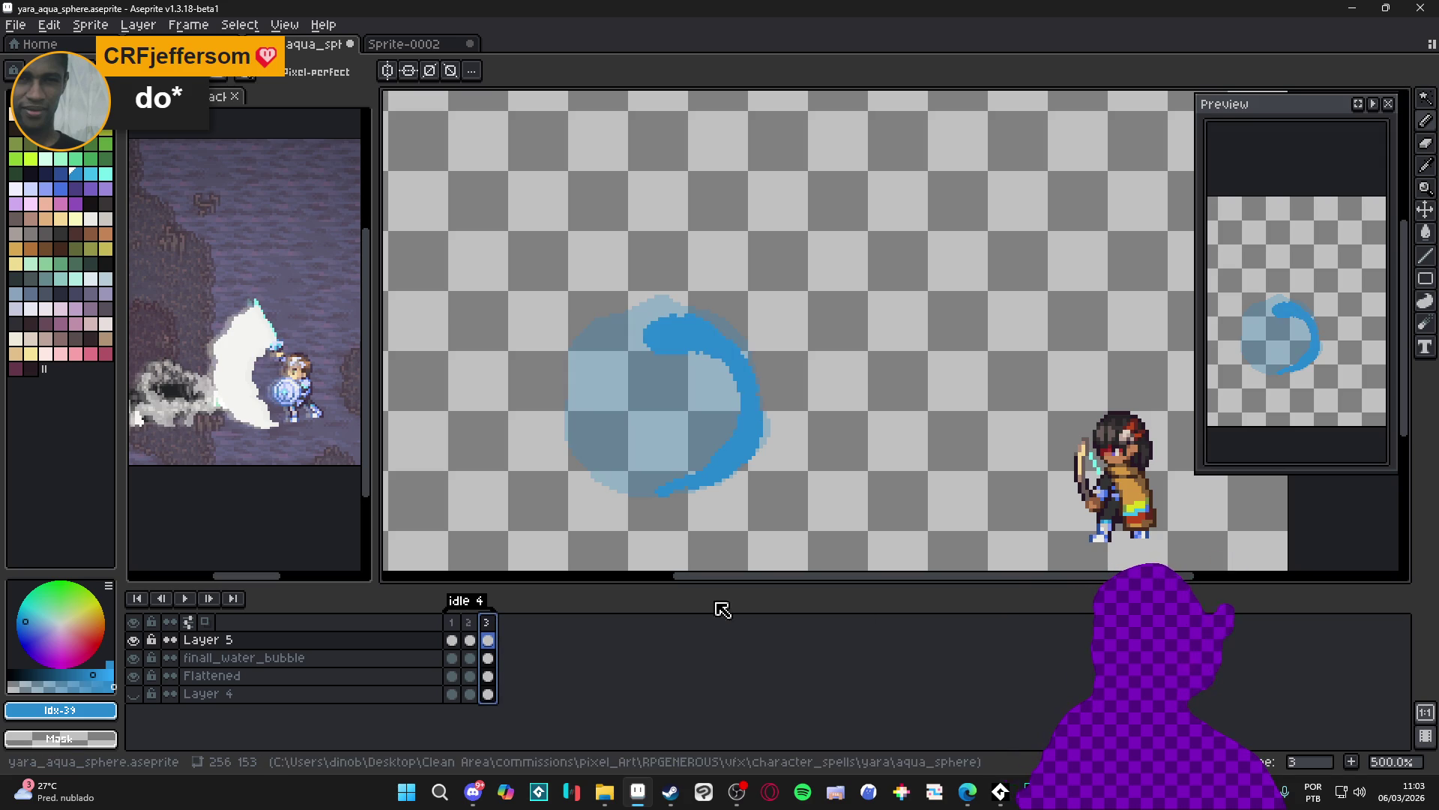
{"action": "left_click", "coordinate": [1352, 761]}
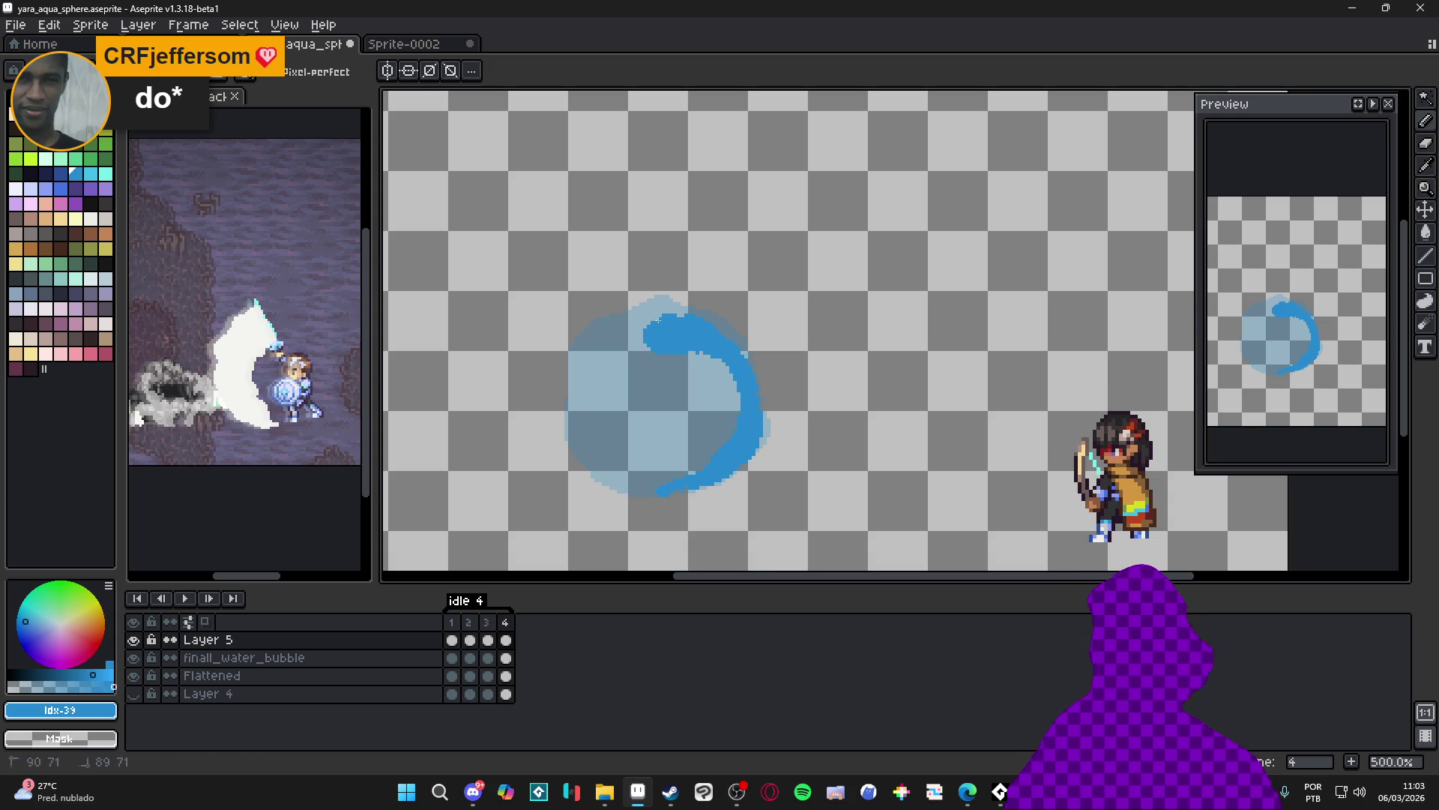
{"action": "mouse_move", "coordinate": [629, 327]}
{"action": "left_mouse_down"}
{"action": "mouse_move", "coordinate": [583, 386]}
{"action": "mouse_move", "coordinate": [634, 469]}
{"action": "mouse_move", "coordinate": [604, 356]}
{"action": "mouse_move", "coordinate": [604, 408]}
{"action": "left_mouse_up"}
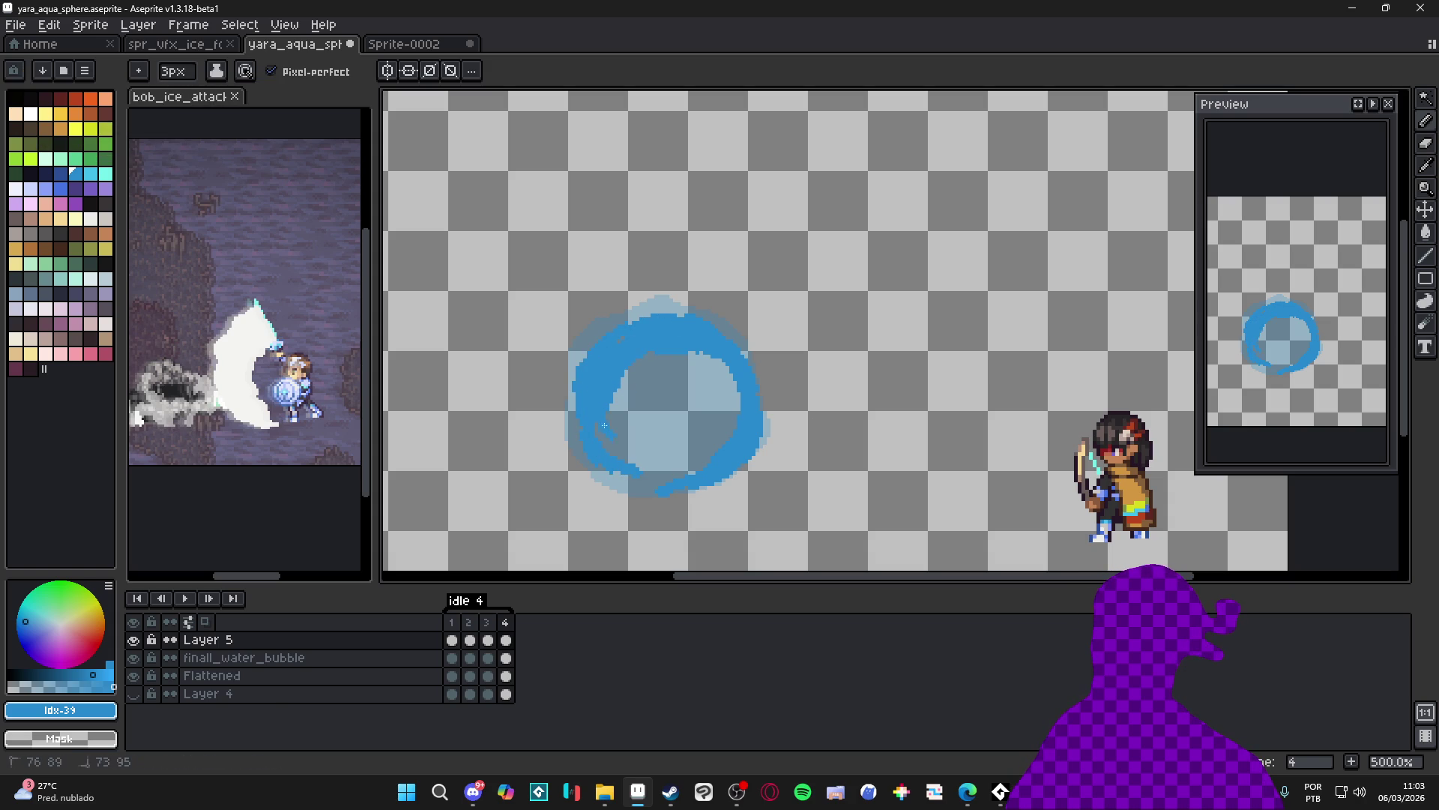
{"action": "mouse_move", "coordinate": [635, 471]}
{"action": "left_mouse_down"}
{"action": "mouse_move", "coordinate": [658, 456]}
{"action": "mouse_move", "coordinate": [604, 458]}
{"action": "left_mouse_up"}
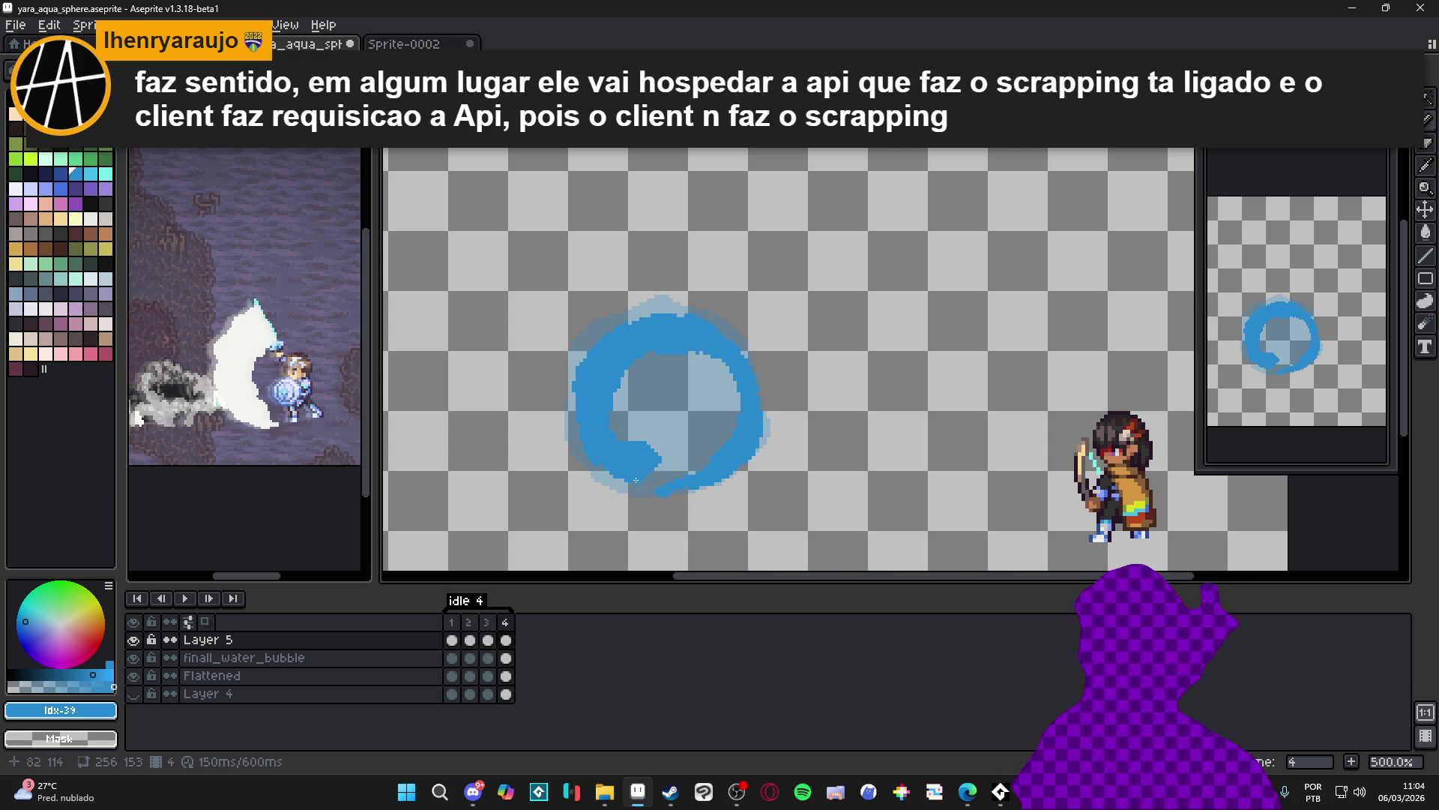
{"action": "left_click_drag", "start_coordinate": [636, 481], "coordinate": [657, 460]}
{"action": "left_click_drag", "start_coordinate": [611, 416], "coordinate": [626, 371]}
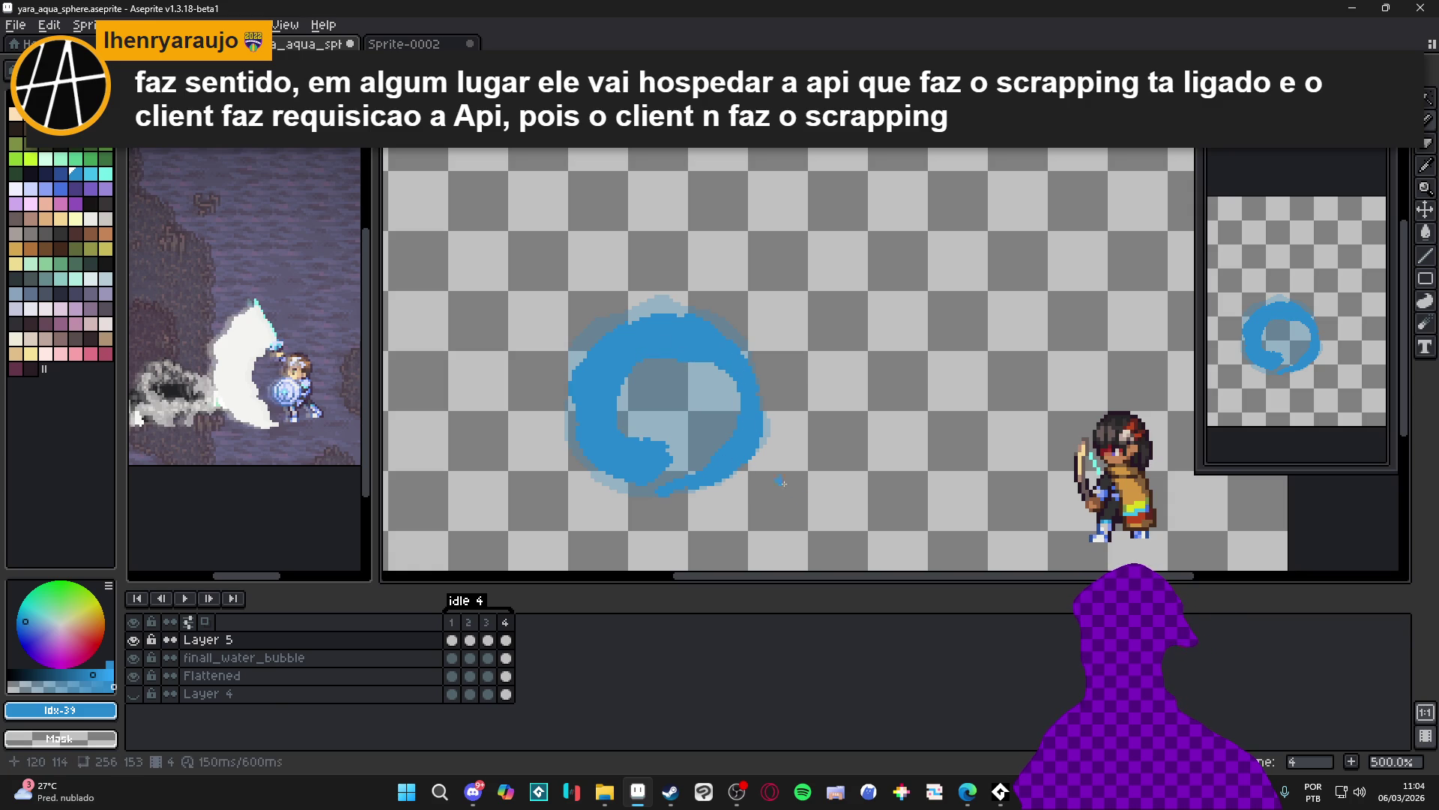
On a new frame 5, draw an inner curl with a filled centre to form the swirl
{"action": "left_click", "coordinate": [1352, 761]}
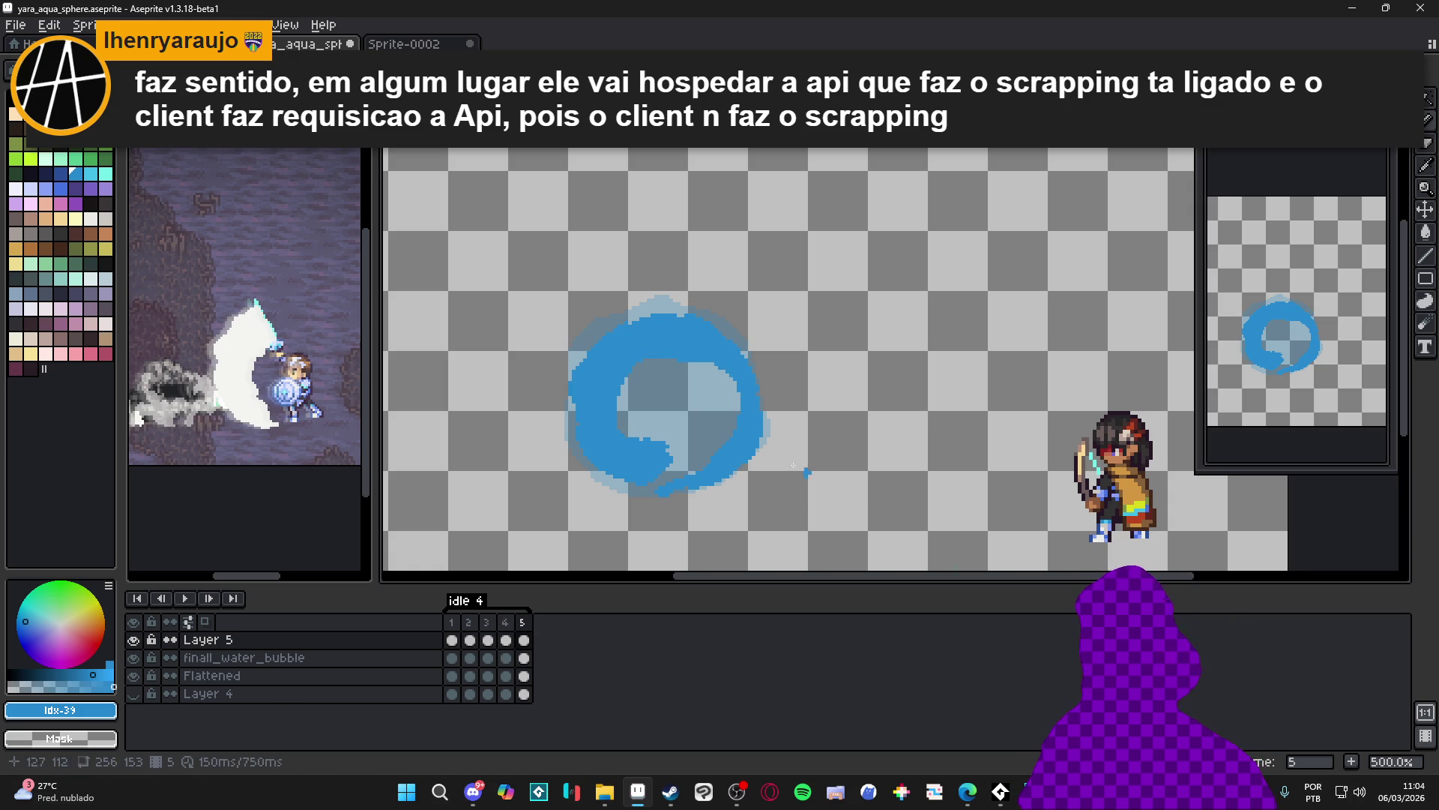
{"action": "mouse_move", "coordinate": [695, 396]}
{"action": "left_mouse_down"}
{"action": "mouse_move", "coordinate": [706, 412]}
{"action": "mouse_move", "coordinate": [667, 447]}
{"action": "left_mouse_up"}
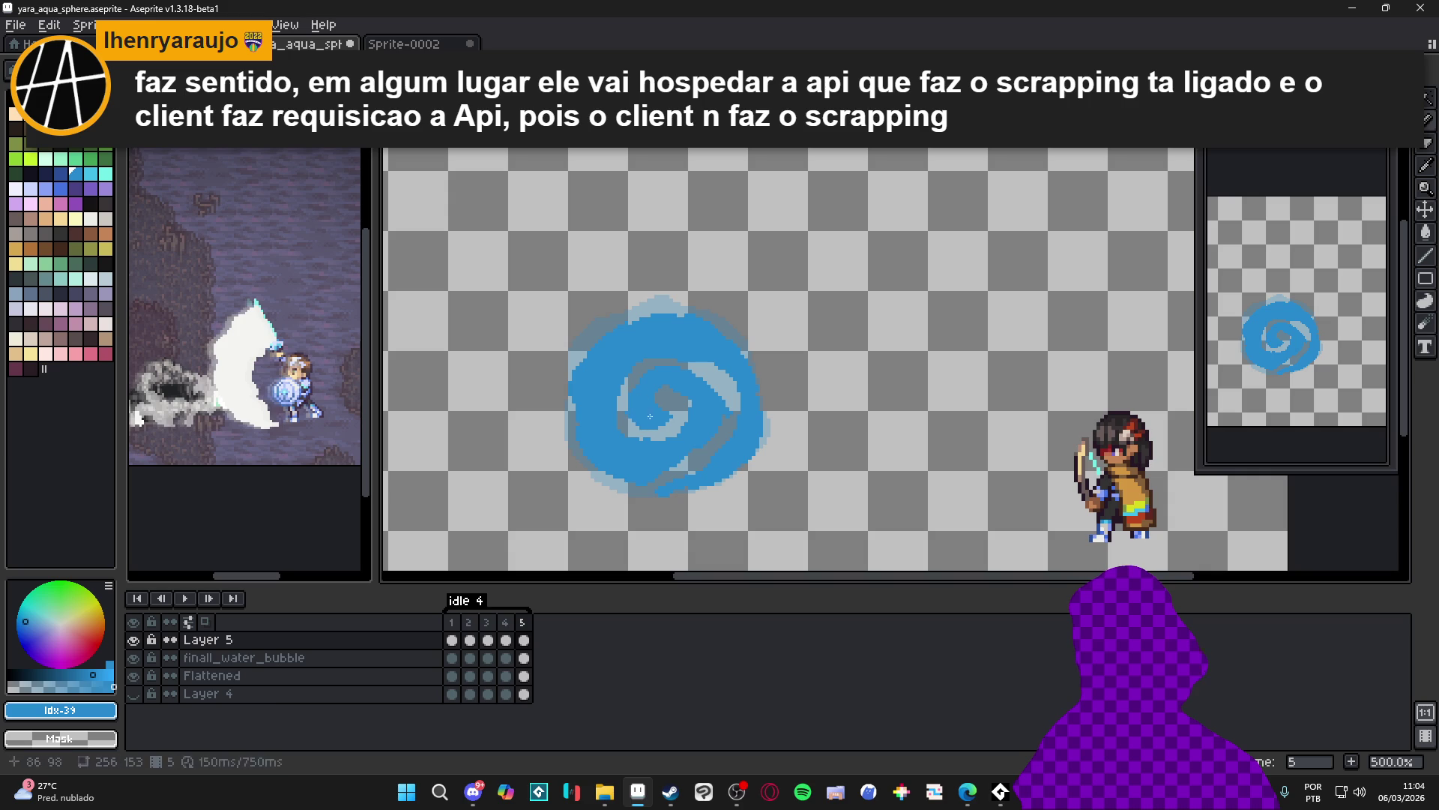
{"action": "mouse_move", "coordinate": [674, 431]}
{"action": "left_mouse_down"}
{"action": "mouse_move", "coordinate": [662, 384]}
{"action": "mouse_move", "coordinate": [671, 424]}
{"action": "left_mouse_up"}
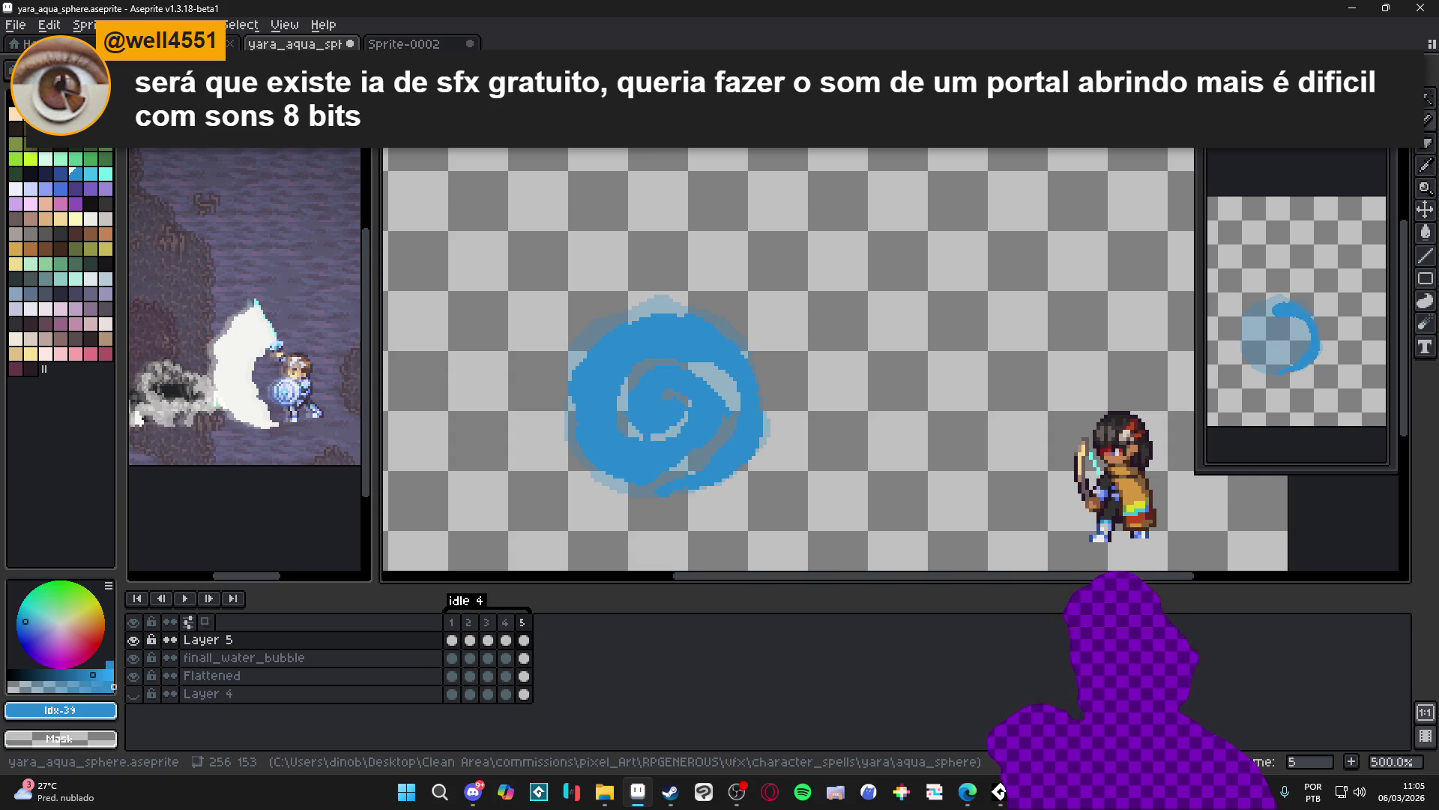
Step through frames 1 to 5 to review the swirl's progression
{"action": "left_click", "coordinate": [452, 639]}
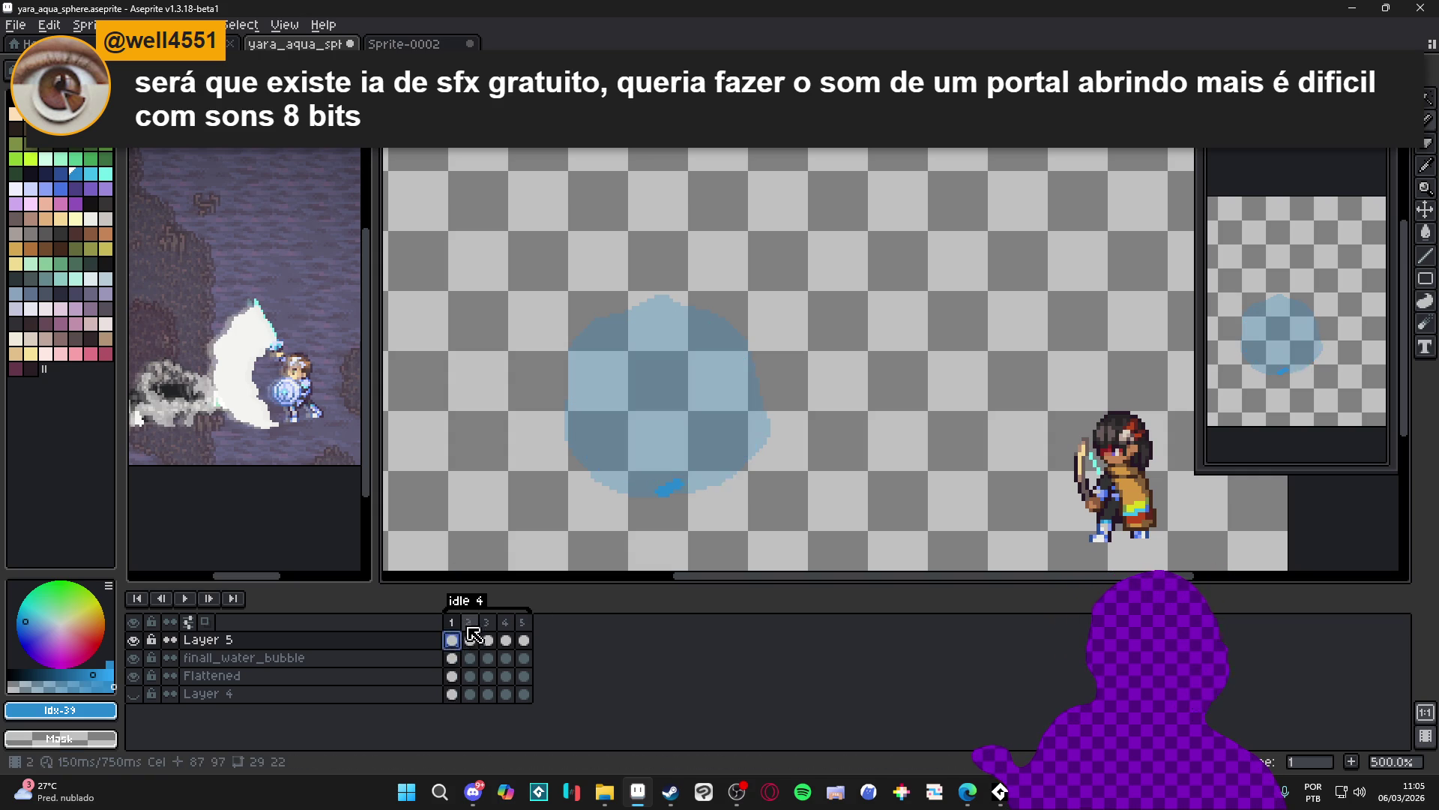
{"action": "left_click", "coordinate": [470, 640]}
{"action": "left_click", "coordinate": [488, 640]}
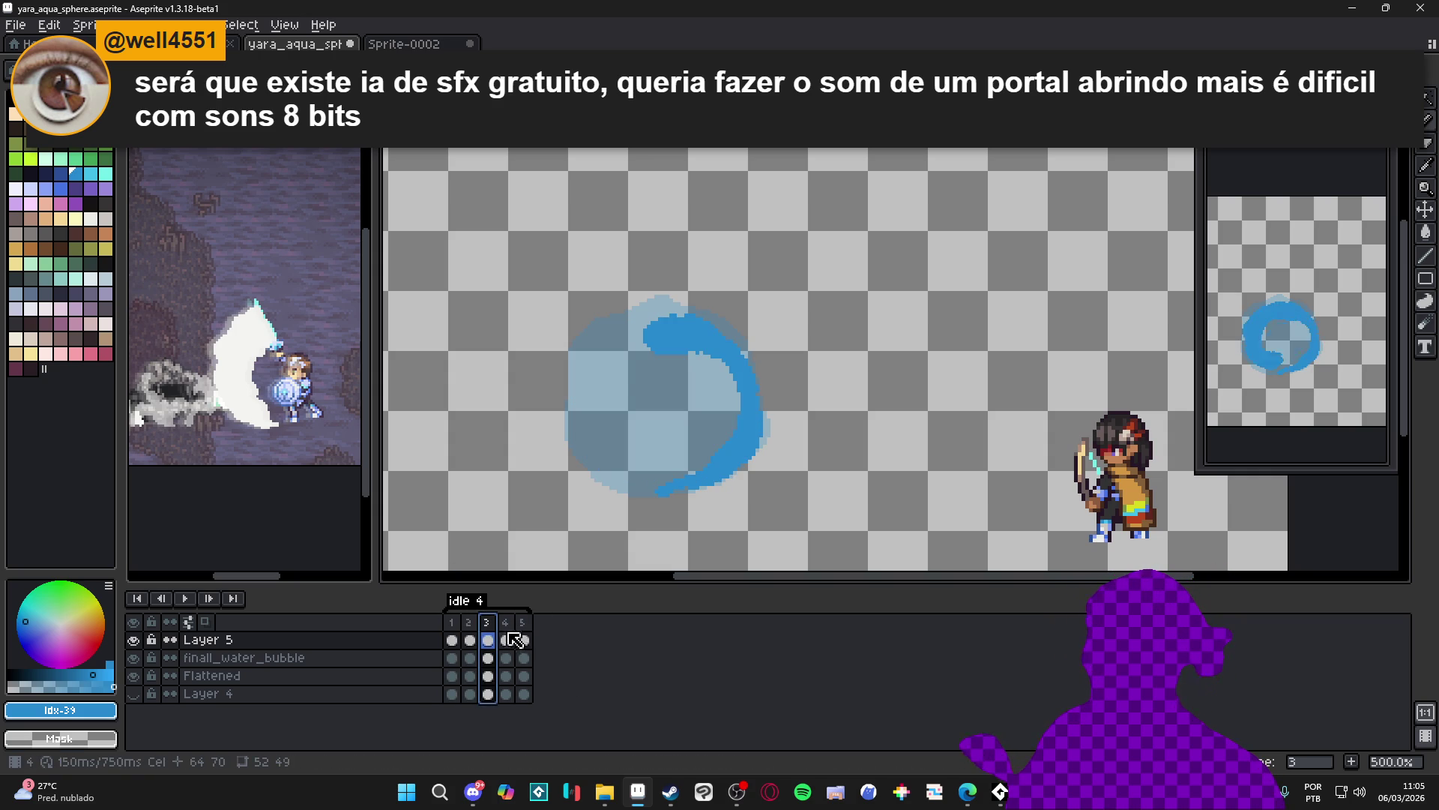
{"action": "left_click", "coordinate": [507, 639]}
{"action": "left_click", "coordinate": [494, 624]}
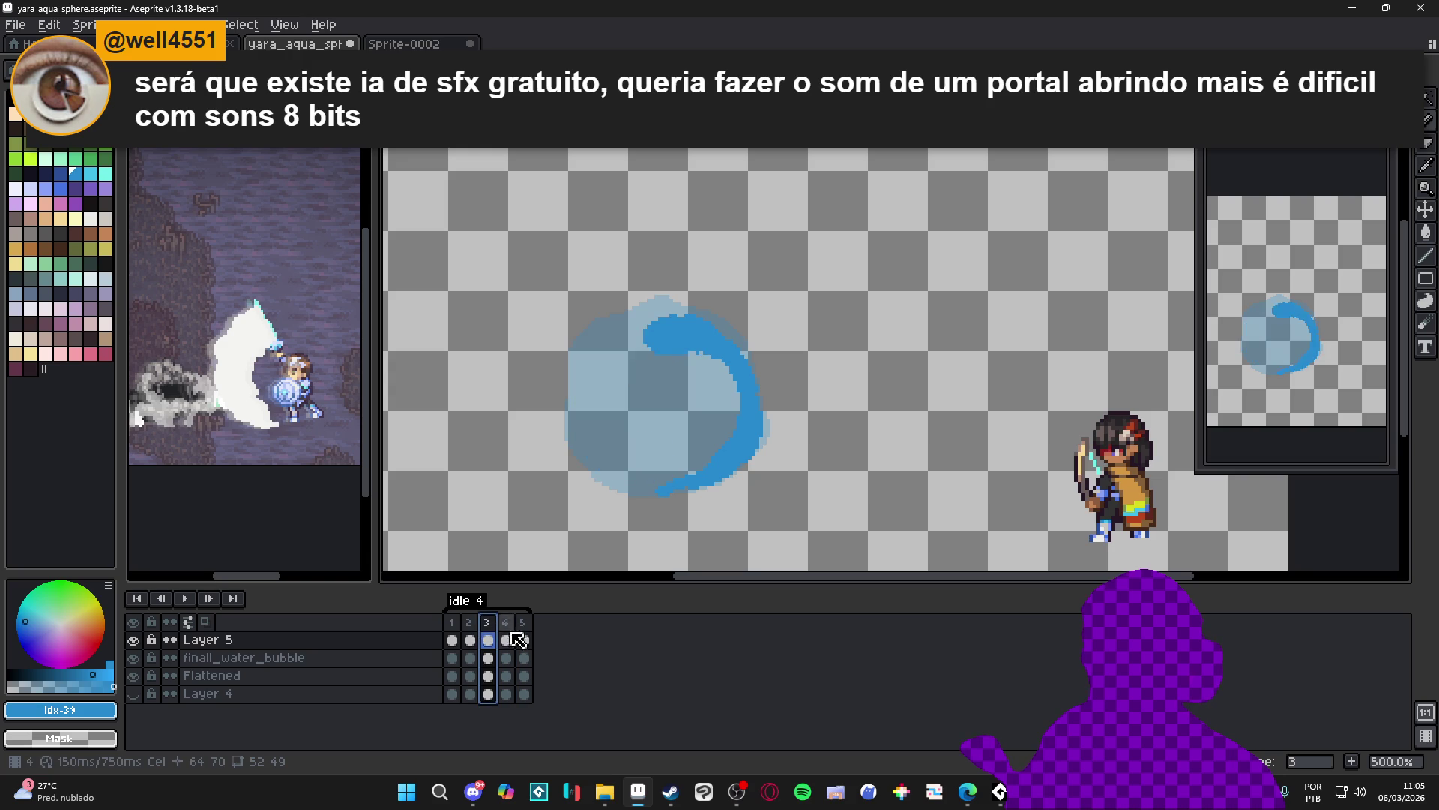
{"action": "left_click", "coordinate": [514, 630]}
{"action": "left_click", "coordinate": [524, 624]}
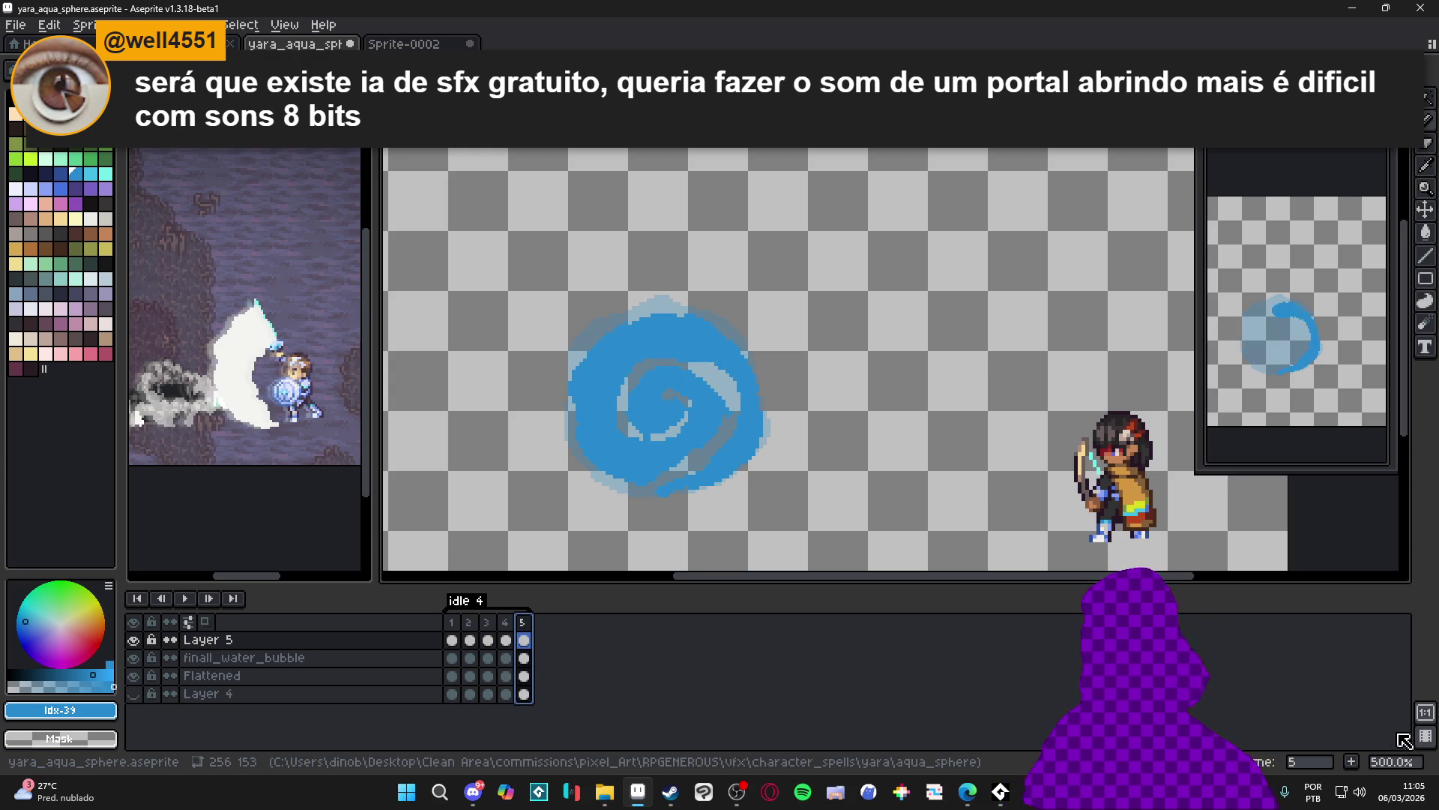
On a new frame 6, fill the swirl's centre and paint its top, right, lower and left edges solid blue
{"action": "key", "text": "alt+n"}
{"action": "mouse_move", "coordinate": [648, 371]}
{"action": "left_mouse_down"}
{"action": "mouse_move", "coordinate": [626, 397]}
{"action": "mouse_move", "coordinate": [638, 435]}
{"action": "mouse_move", "coordinate": [633, 406]}
{"action": "mouse_move", "coordinate": [716, 378]}
{"action": "mouse_move", "coordinate": [734, 416]}
{"action": "left_mouse_up"}
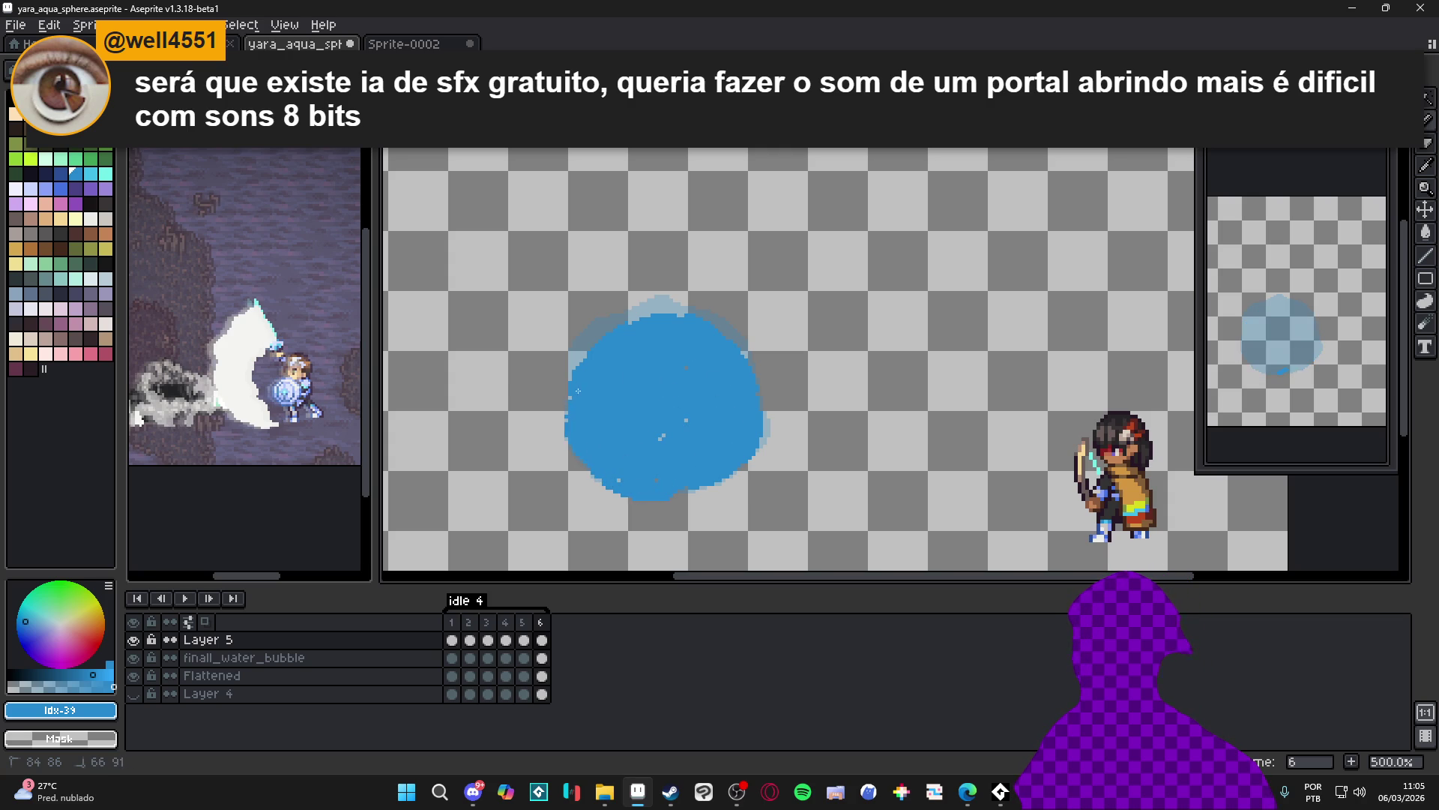
{"action": "left_click_drag", "start_coordinate": [630, 315], "coordinate": [671, 309]}
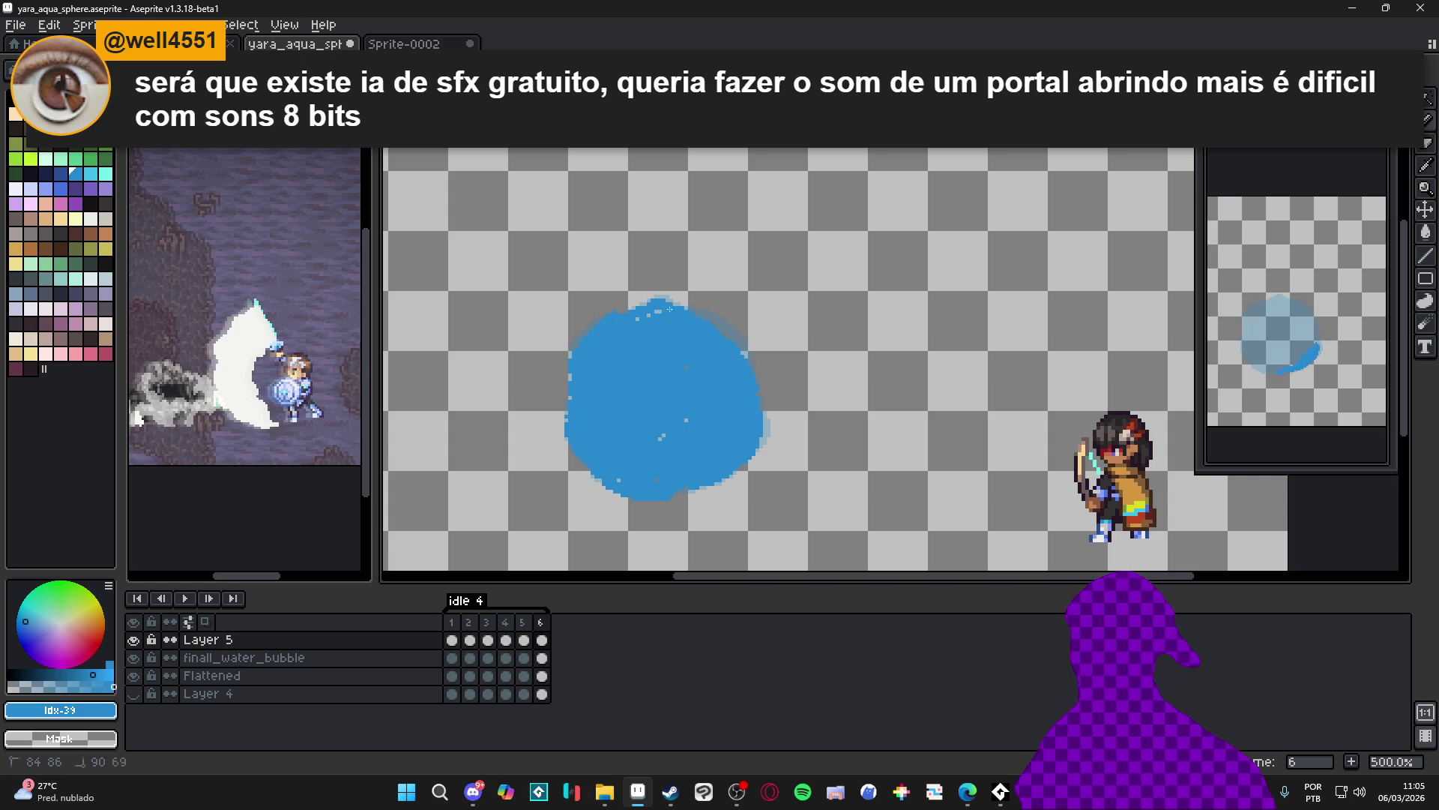
{"action": "mouse_move", "coordinate": [770, 399]}
{"action": "left_mouse_down"}
{"action": "mouse_move", "coordinate": [763, 448]}
{"action": "mouse_move", "coordinate": [737, 475]}
{"action": "mouse_move", "coordinate": [658, 468]}
{"action": "left_mouse_up"}
{"action": "left_click_drag", "start_coordinate": [565, 431], "coordinate": [621, 471]}
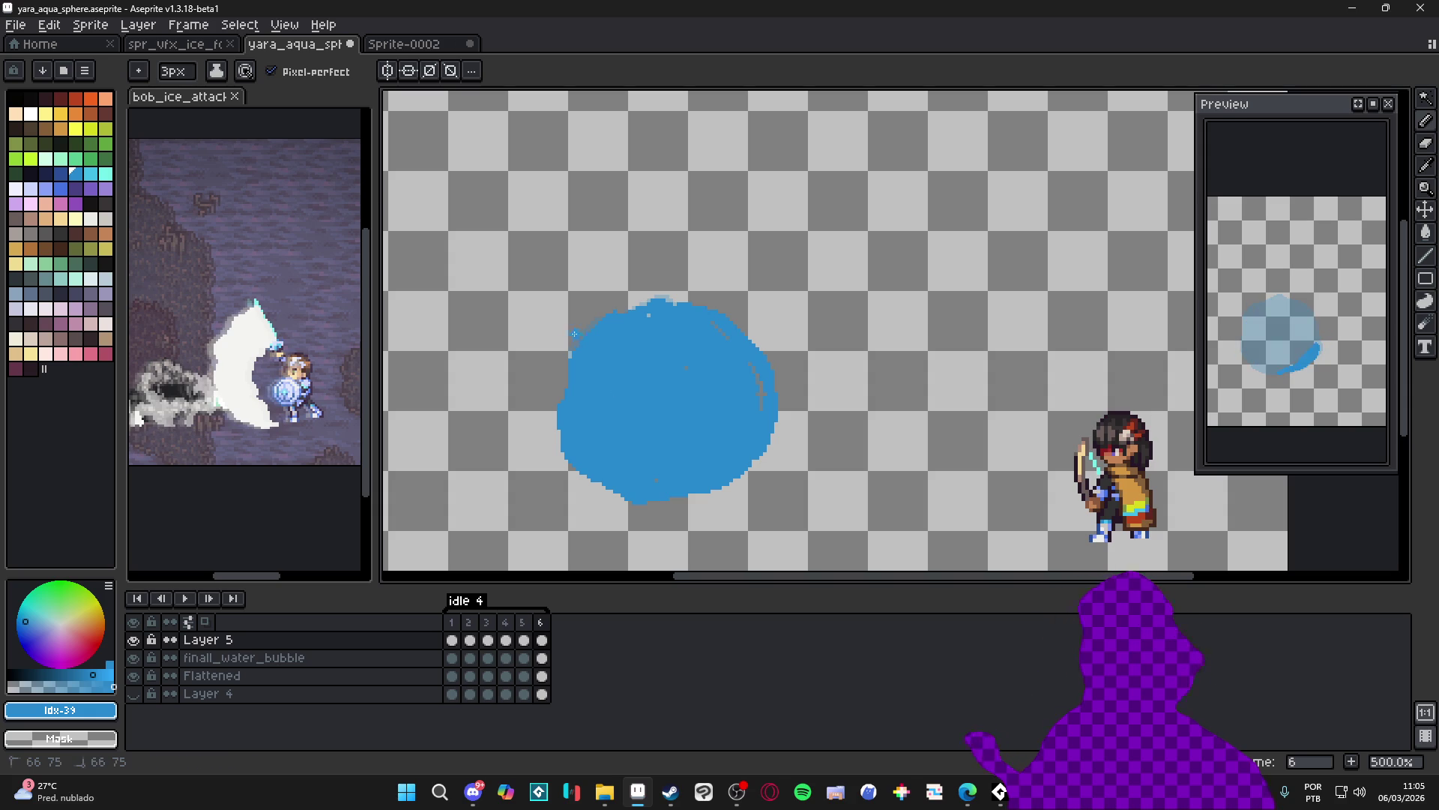
Round out the blob by filling its edge notches, then add frame 7
{"action": "left_click_drag", "start_coordinate": [572, 327], "coordinate": [560, 332]}
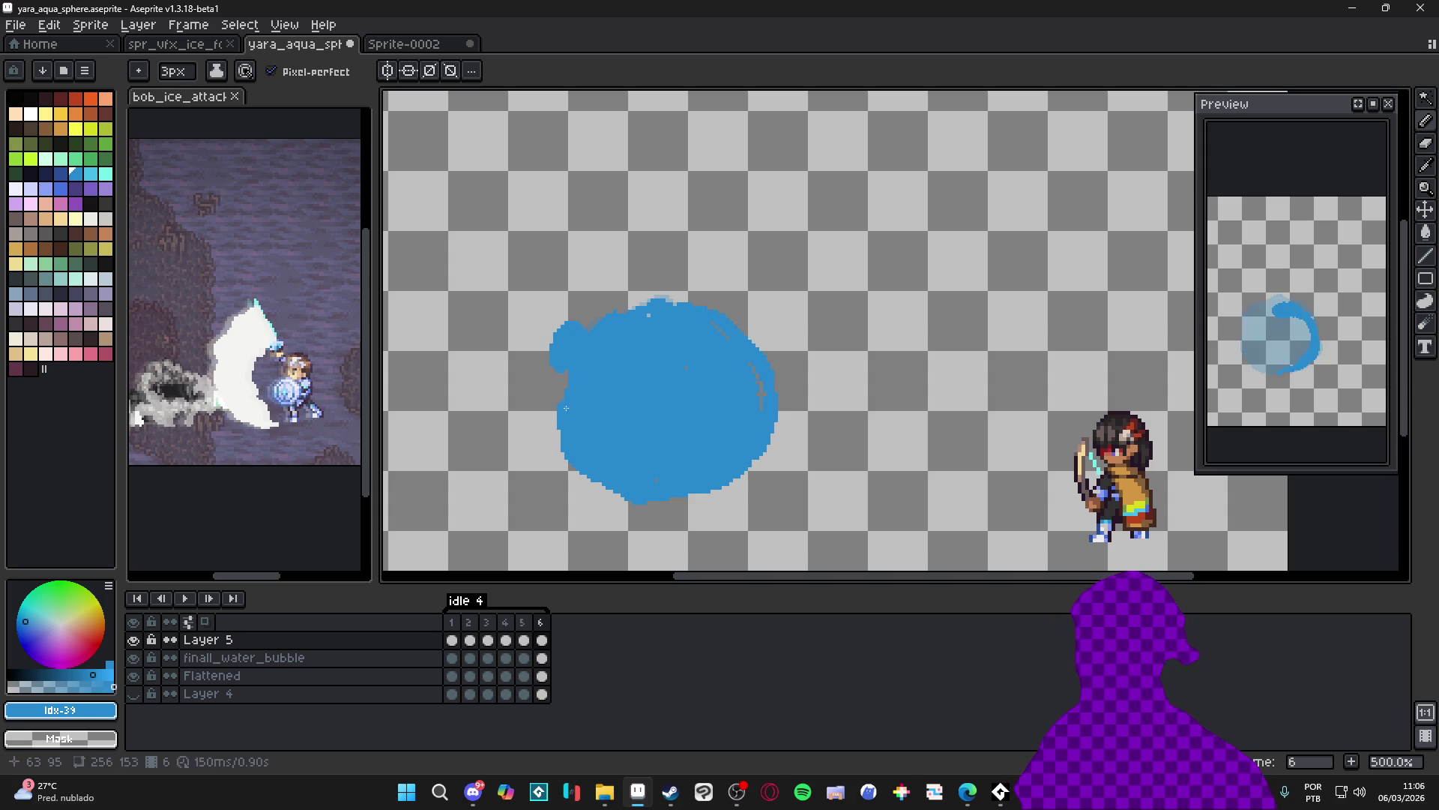
{"action": "left_click_drag", "start_coordinate": [555, 416], "coordinate": [583, 476]}
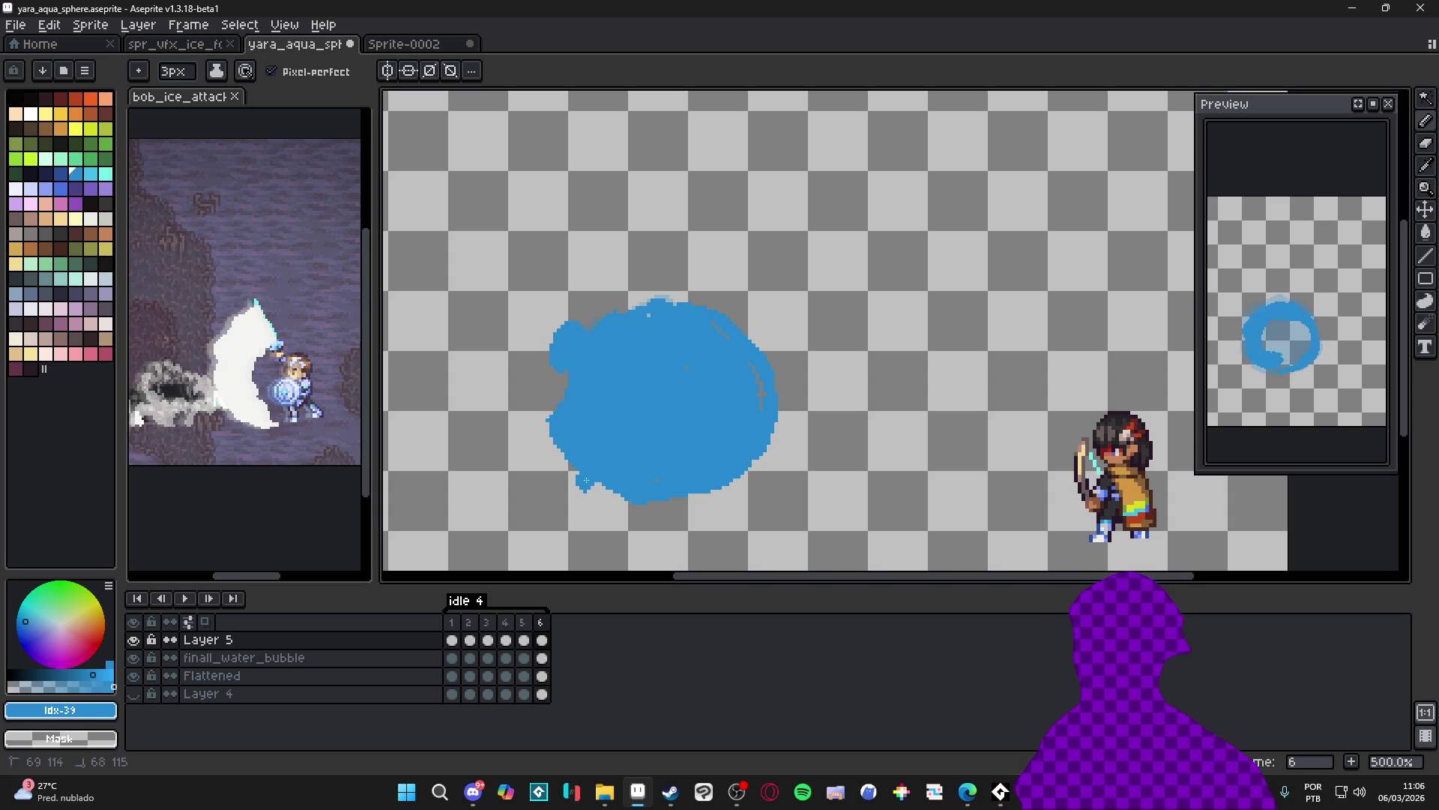
{"action": "left_click", "coordinate": [670, 303]}
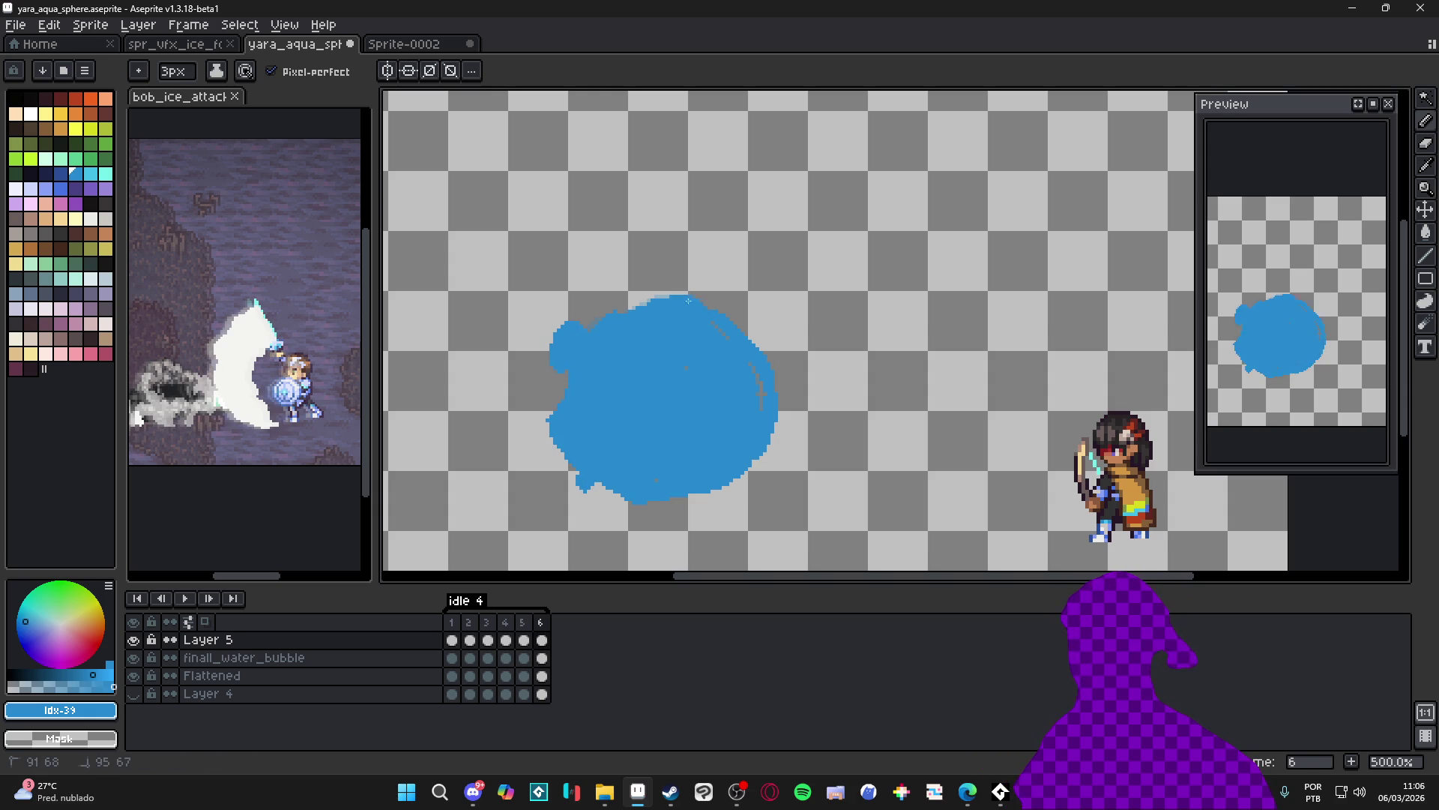
{"action": "mouse_move", "coordinate": [755, 334]}
{"action": "left_mouse_down"}
{"action": "mouse_move", "coordinate": [787, 418]}
{"action": "mouse_move", "coordinate": [756, 473]}
{"action": "mouse_move", "coordinate": [682, 508]}
{"action": "left_mouse_up"}
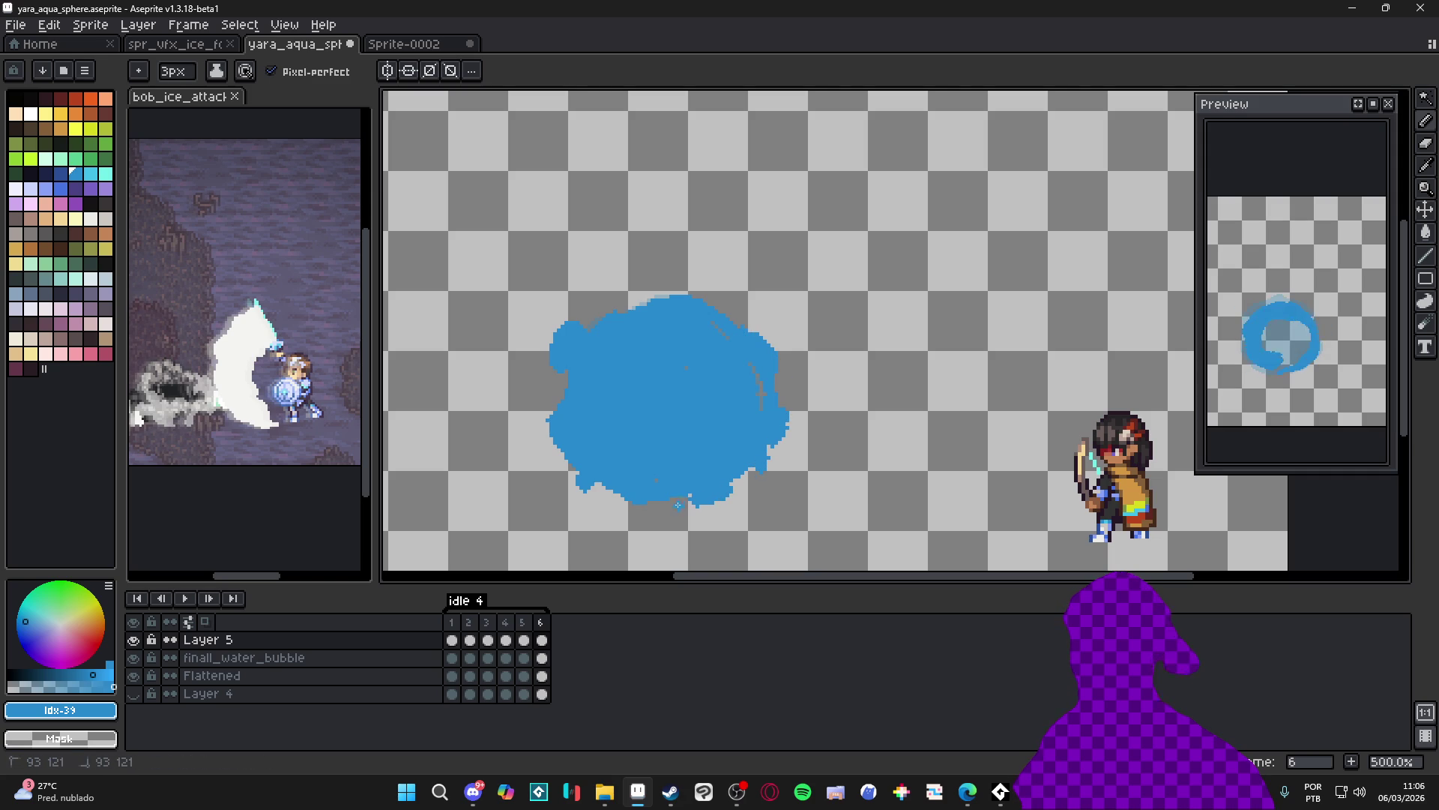
{"action": "left_click", "coordinate": [701, 290]}
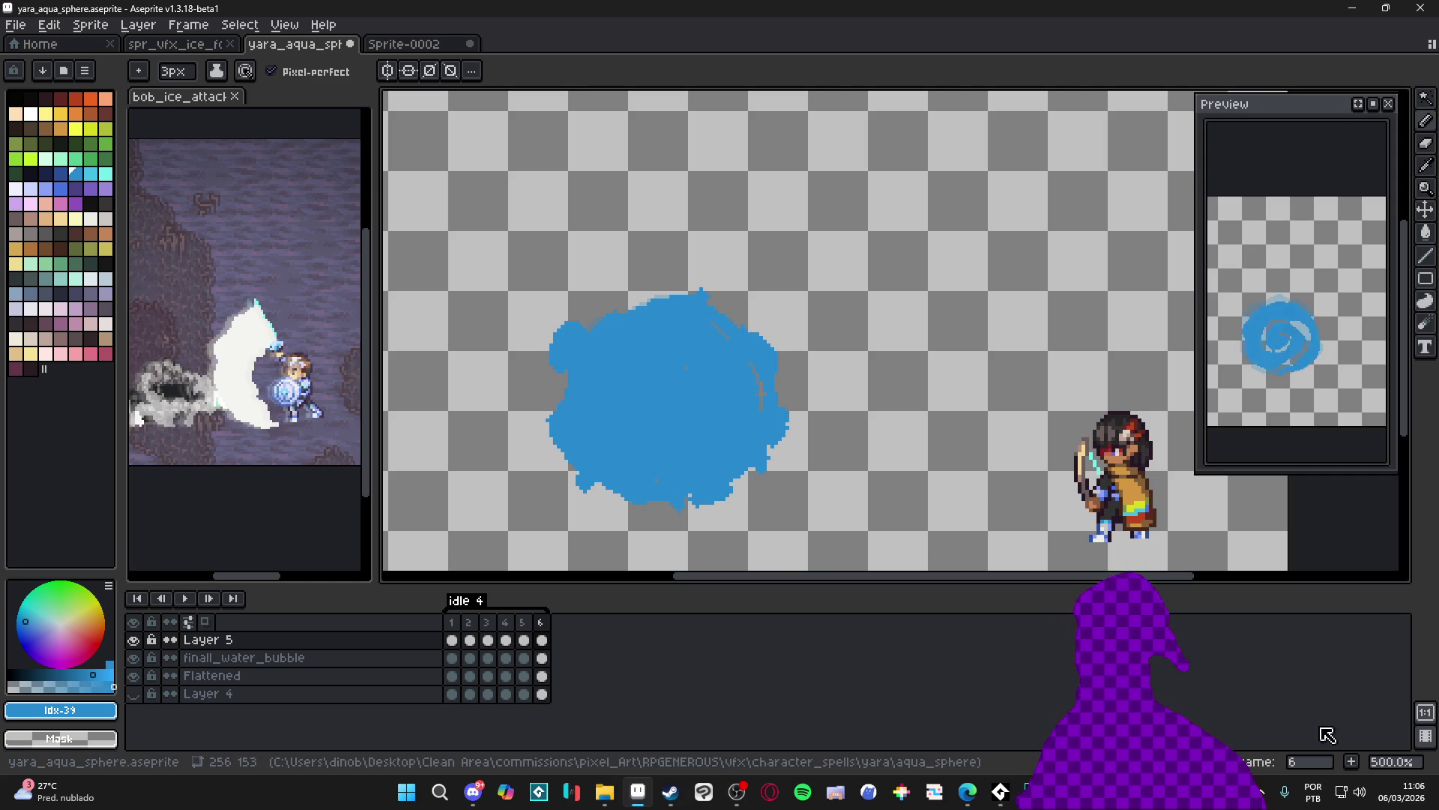
{"action": "left_click", "coordinate": [1352, 761]}
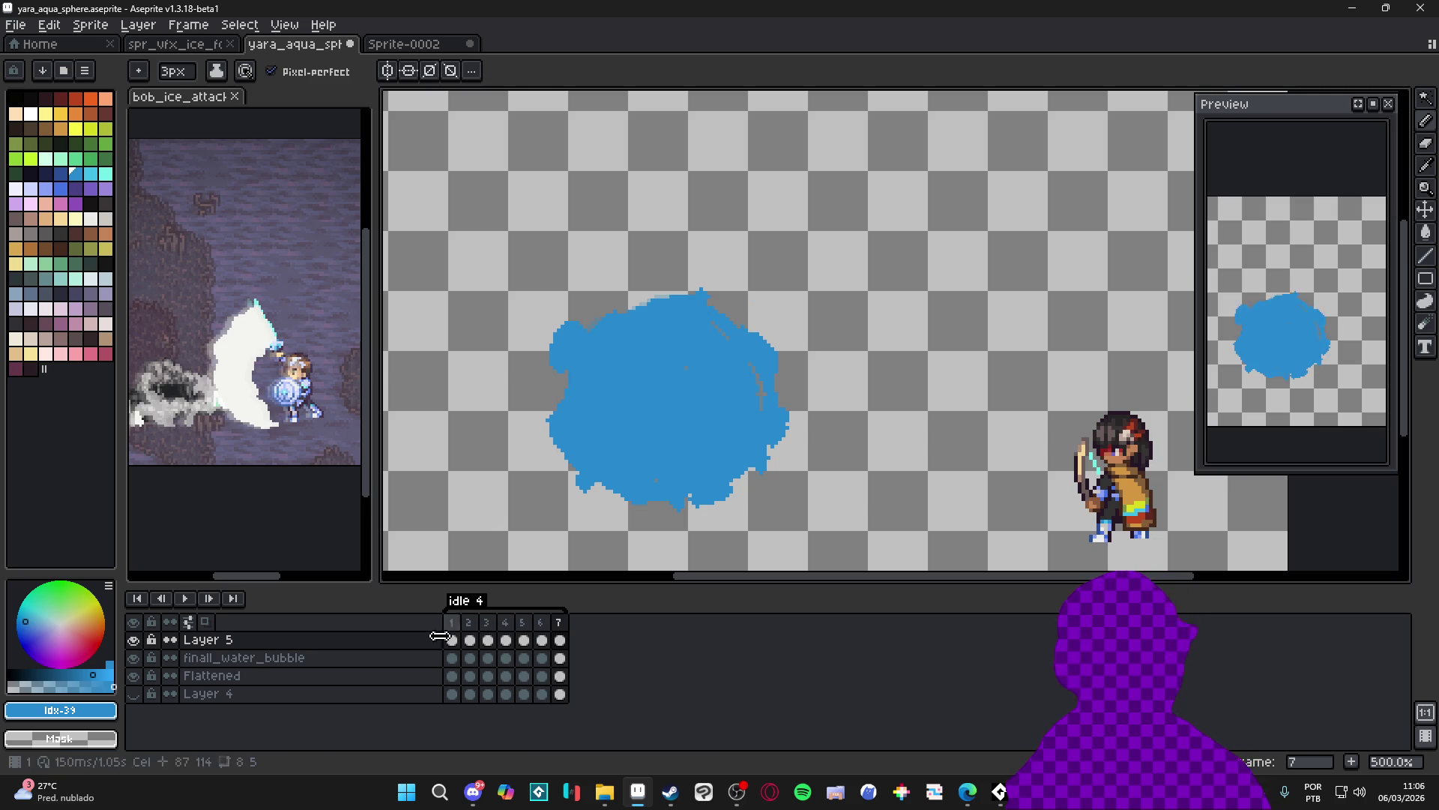
On frame 6, toggle Layer 5 and finall_water_bubble visibility to compare their content
{"action": "left_click", "coordinate": [541, 622]}
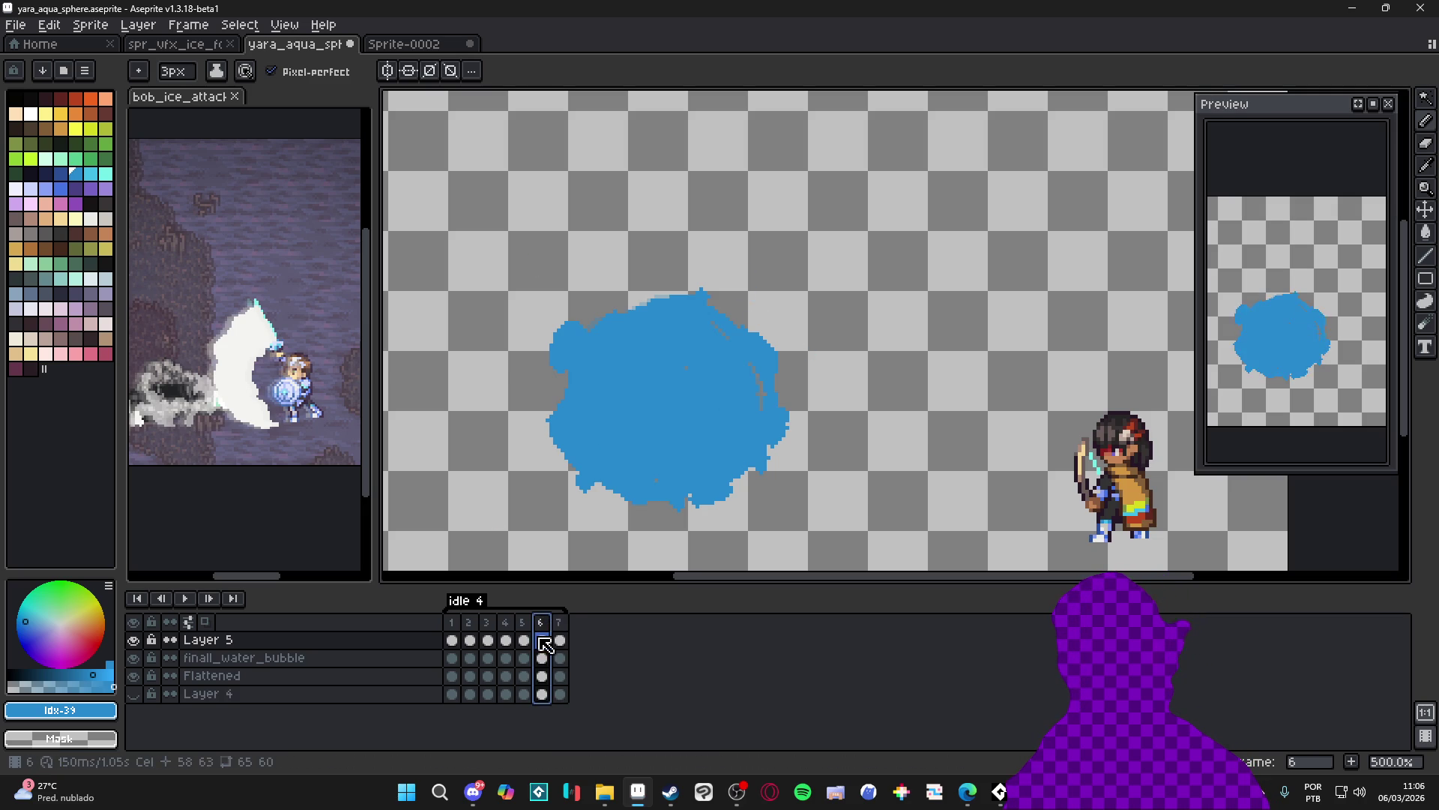
{"action": "left_click", "coordinate": [134, 639]}
{"action": "key", "text": "v"}
{"action": "left_click", "coordinate": [681, 437], "text": "ctrl"}
{"action": "left_click", "coordinate": [134, 657]}
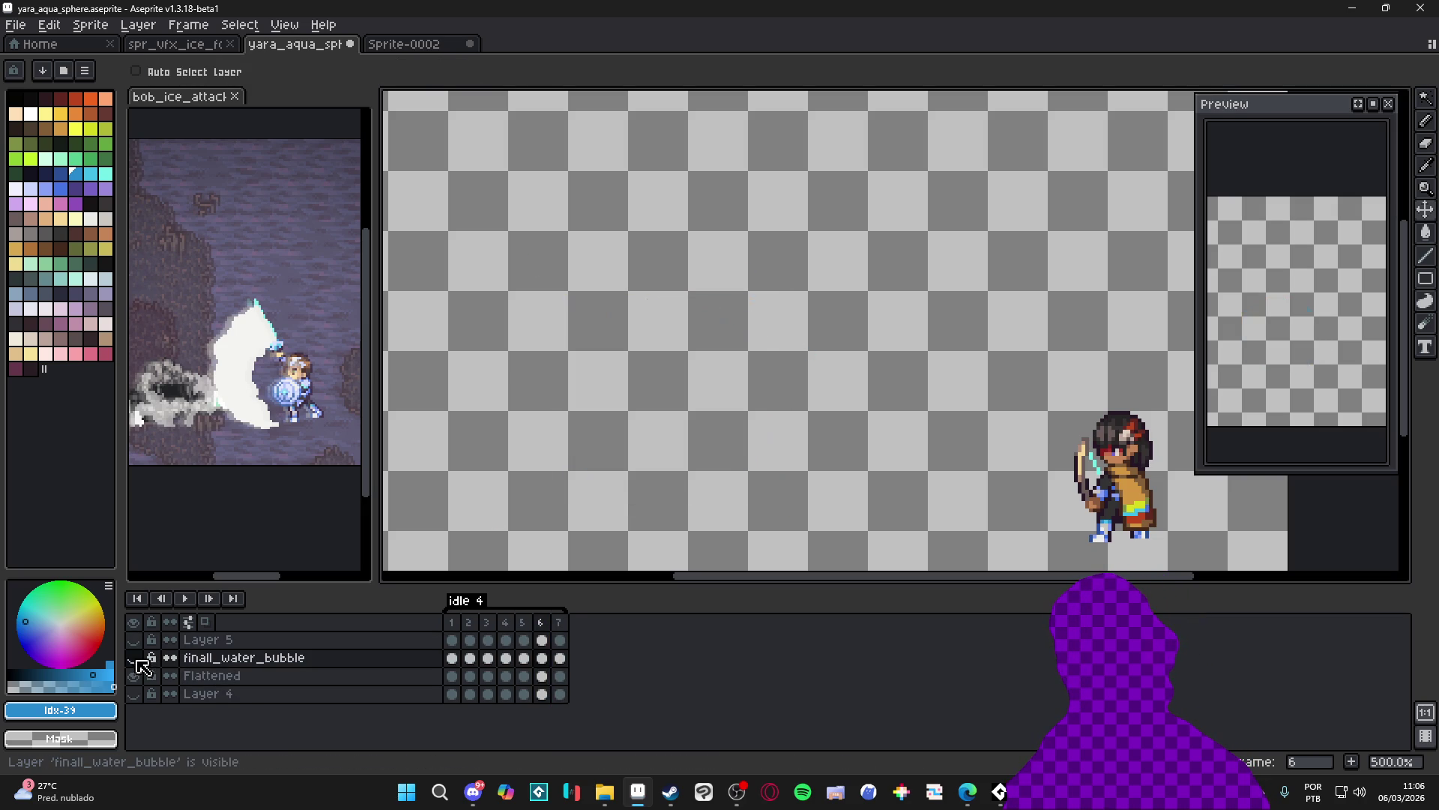
{"action": "left_click", "coordinate": [133, 657]}
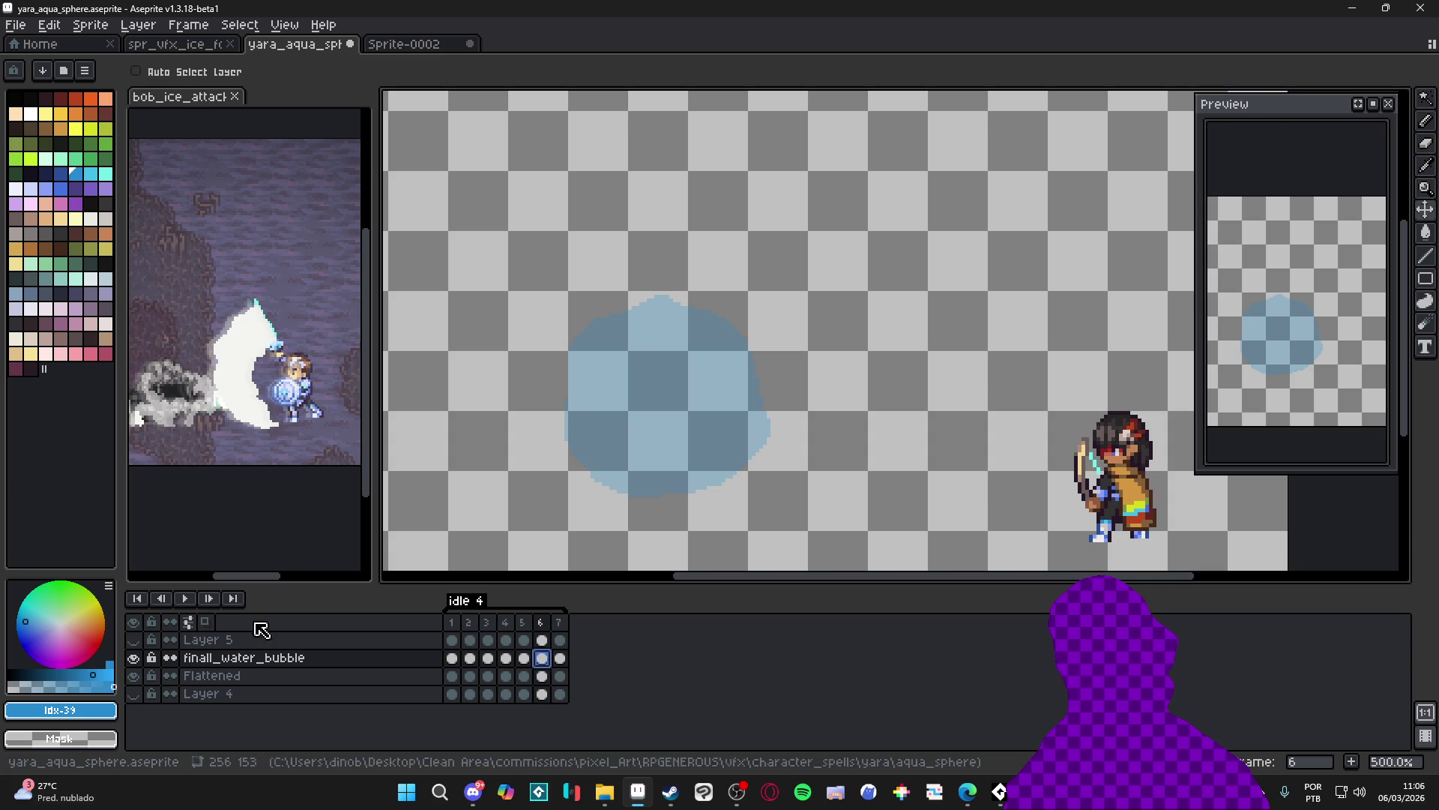
{"action": "left_click", "coordinate": [134, 639]}
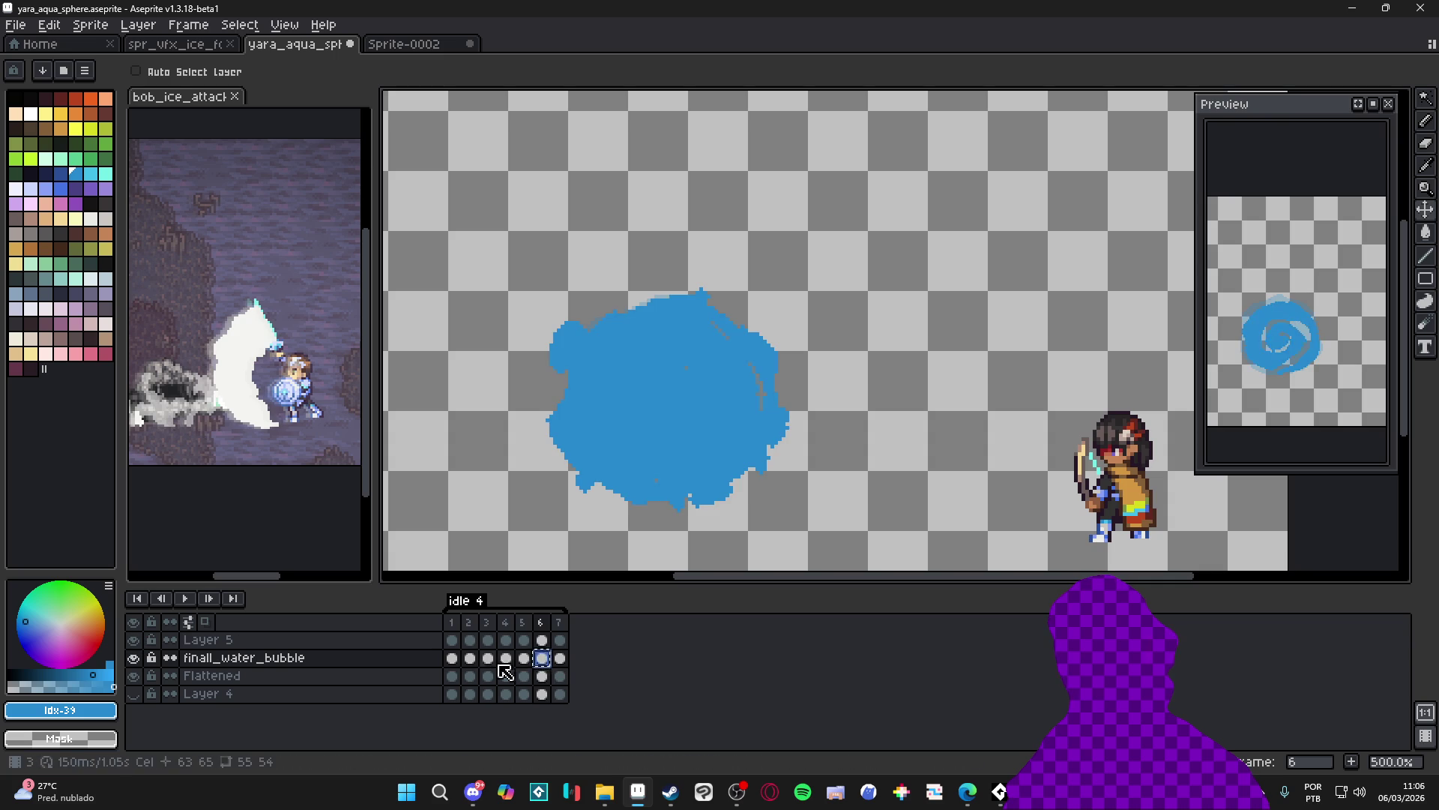
{"action": "left_click", "coordinate": [134, 639]}
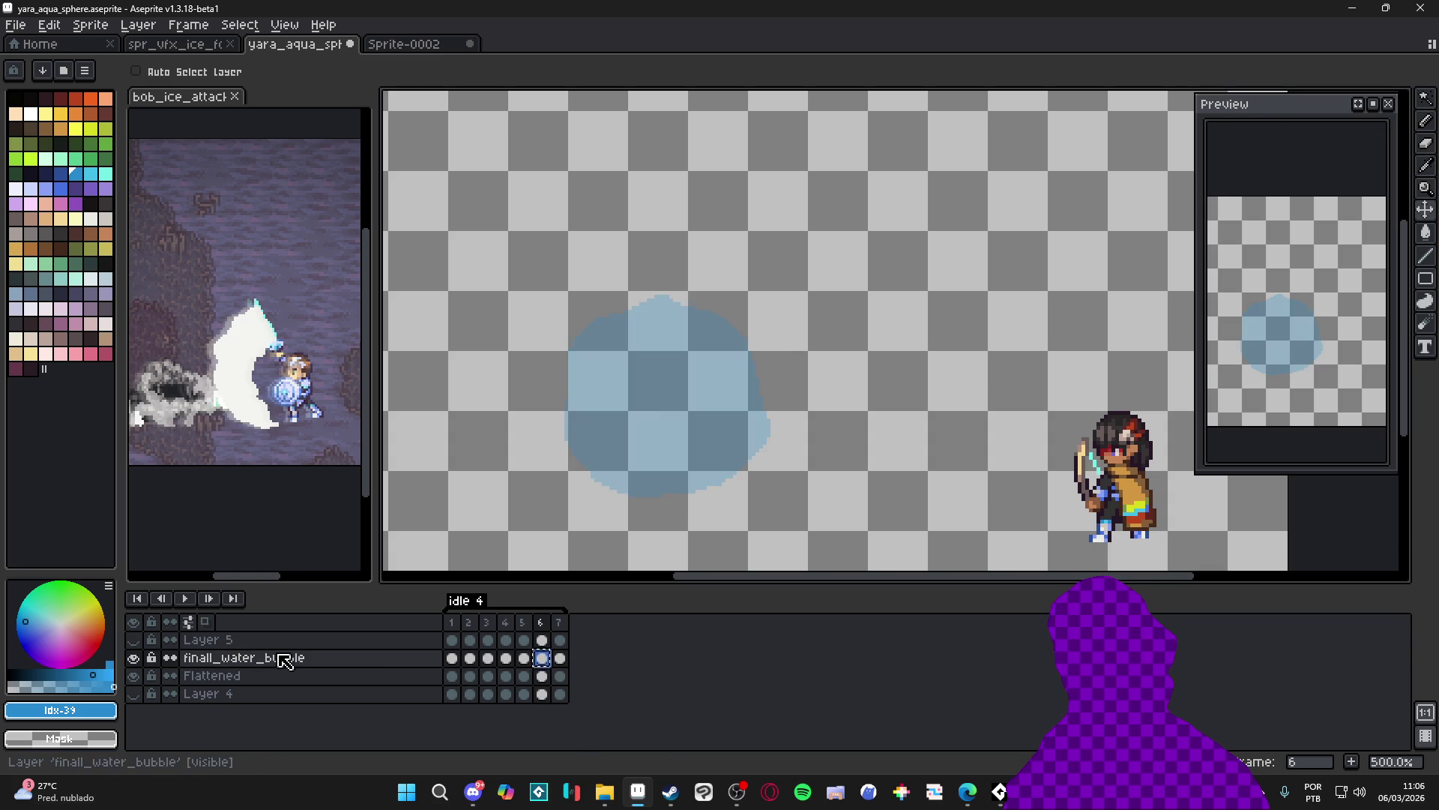
Make Layer 5 visible again and select the frame 7 cels
{"action": "left_click", "coordinate": [560, 659]}
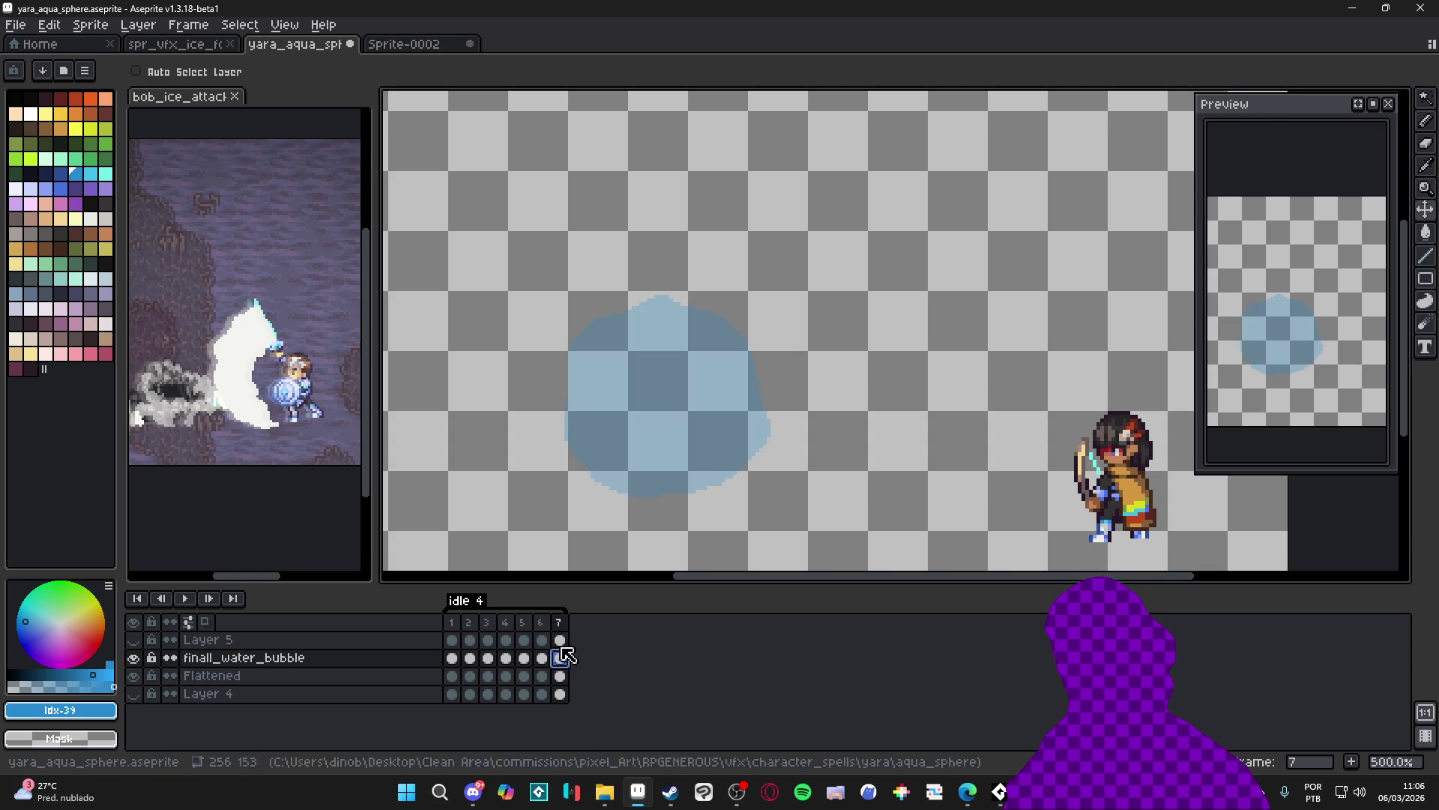
{"action": "left_click", "coordinate": [133, 639]}
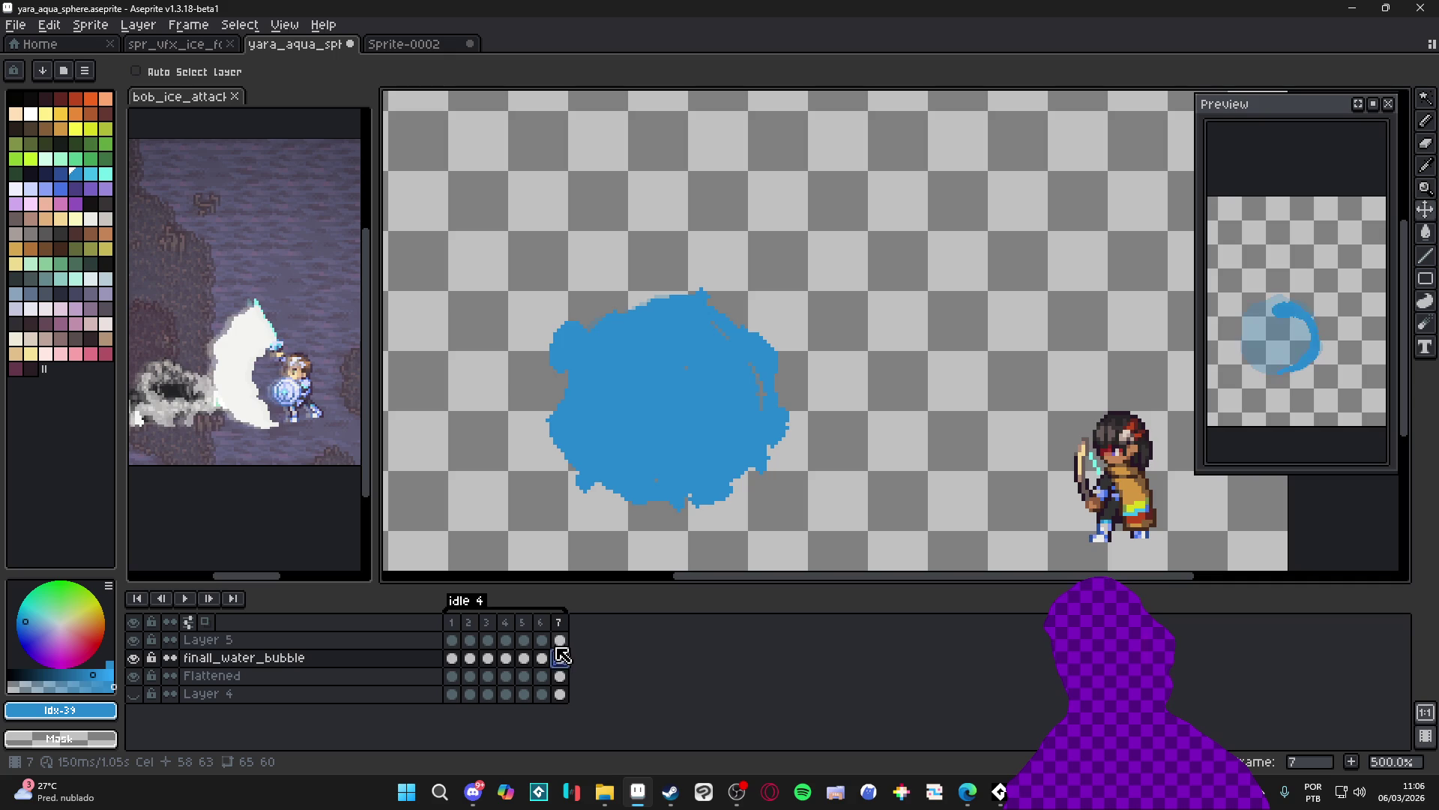
{"action": "left_click", "coordinate": [560, 640]}
{"action": "left_click", "coordinate": [560, 658]}
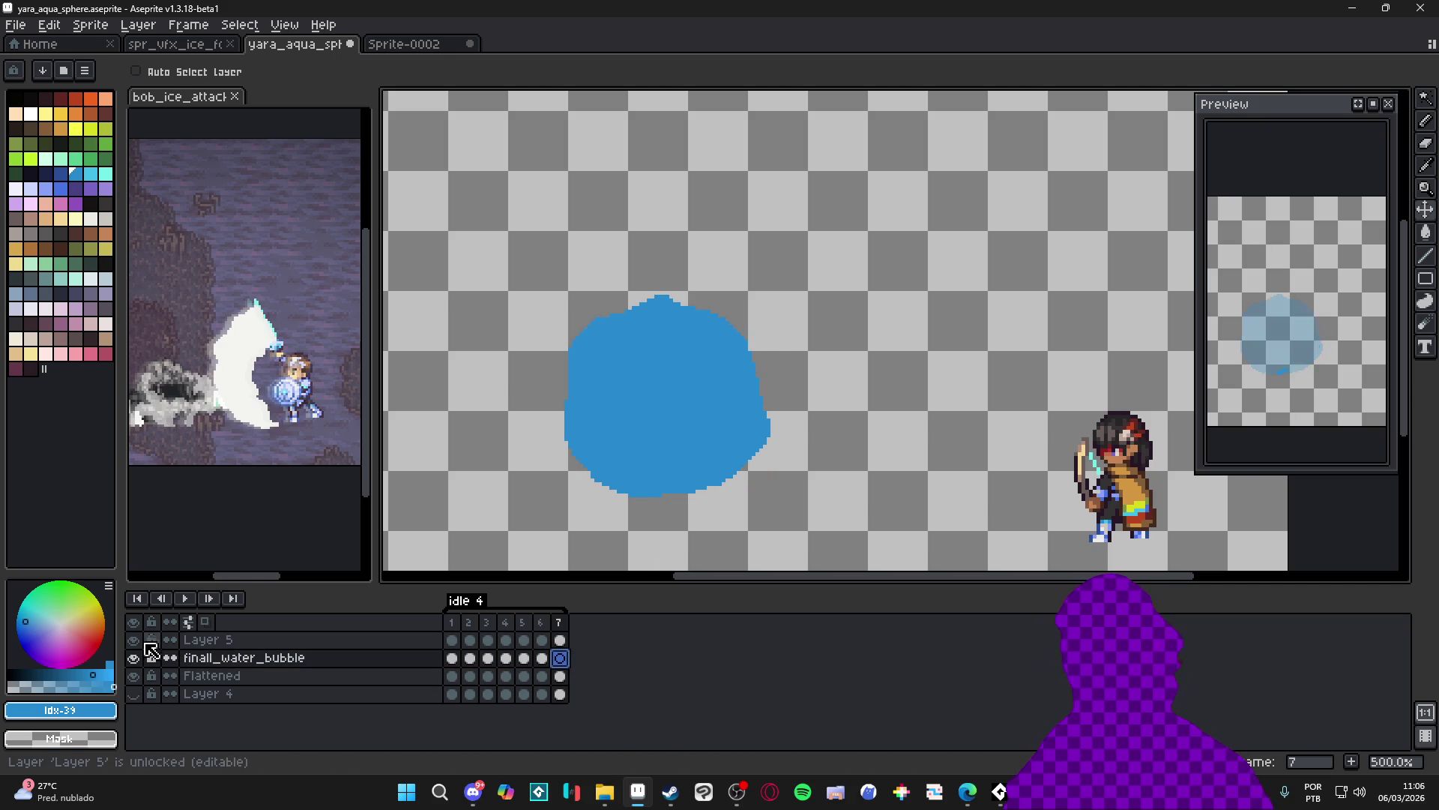
With onion skin on, dot eight blue droplets around the sphere on frame 7, then add frame 8
{"action": "left_click", "coordinate": [560, 641]}
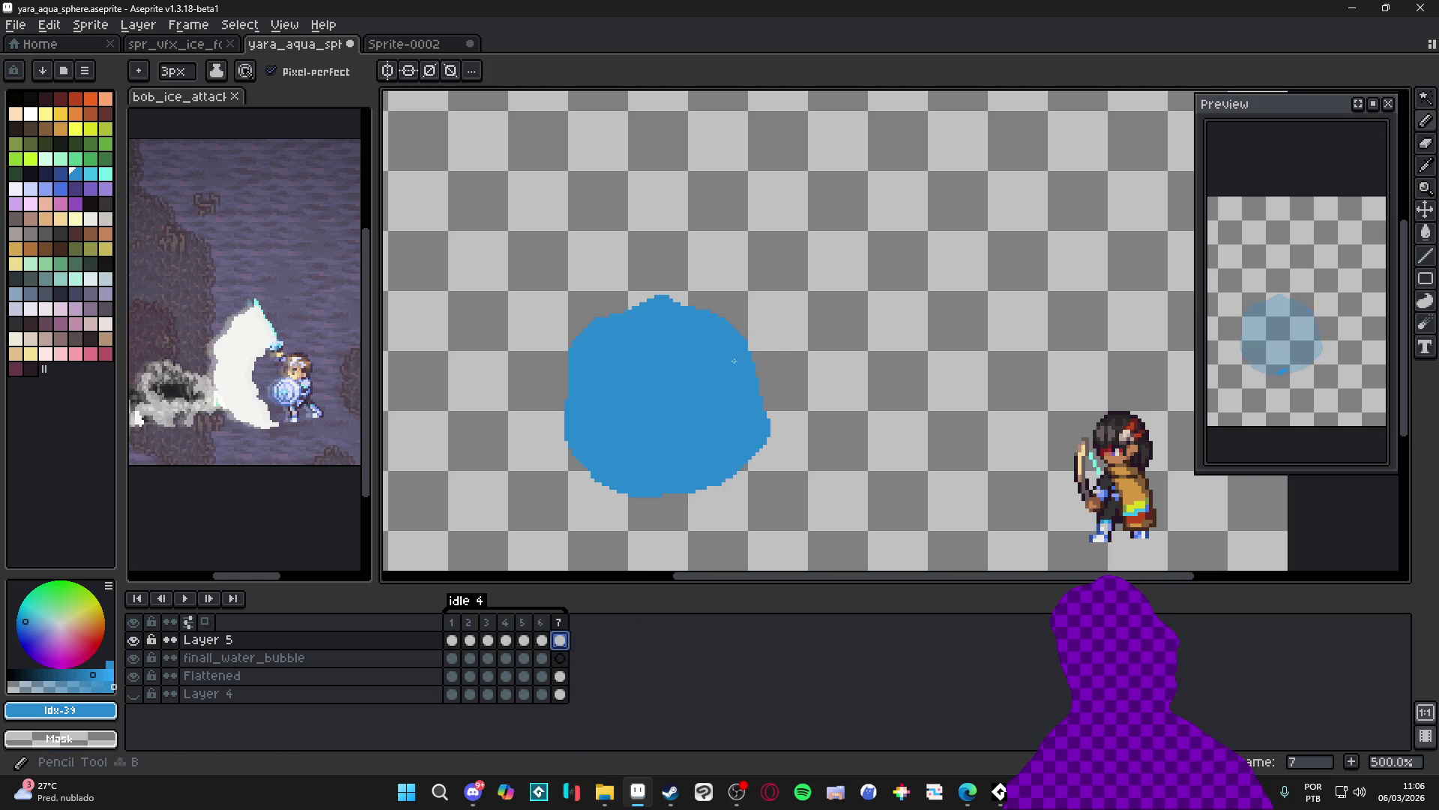
{"action": "left_click", "coordinate": [205, 622]}
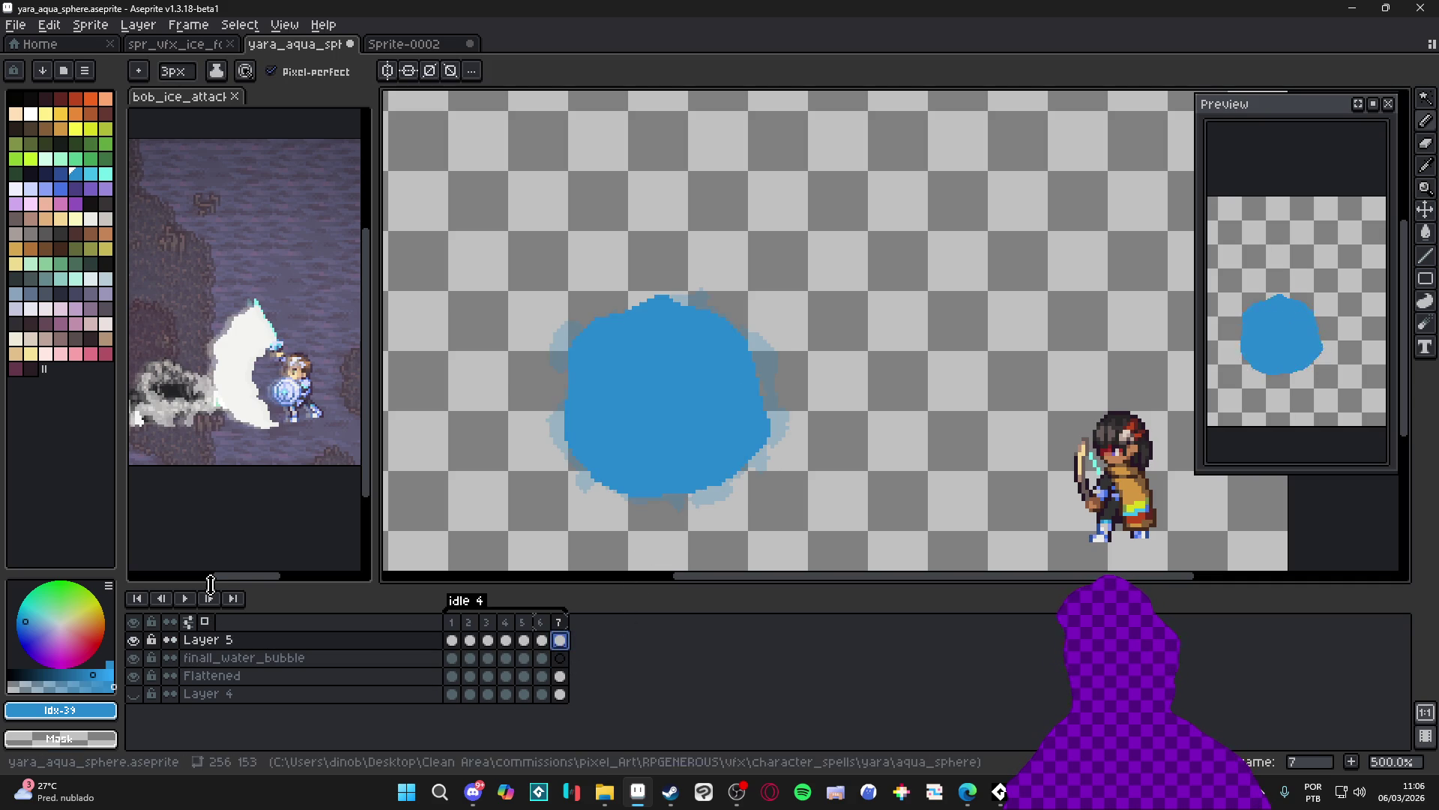
{"action": "left_click", "coordinate": [704, 282]}
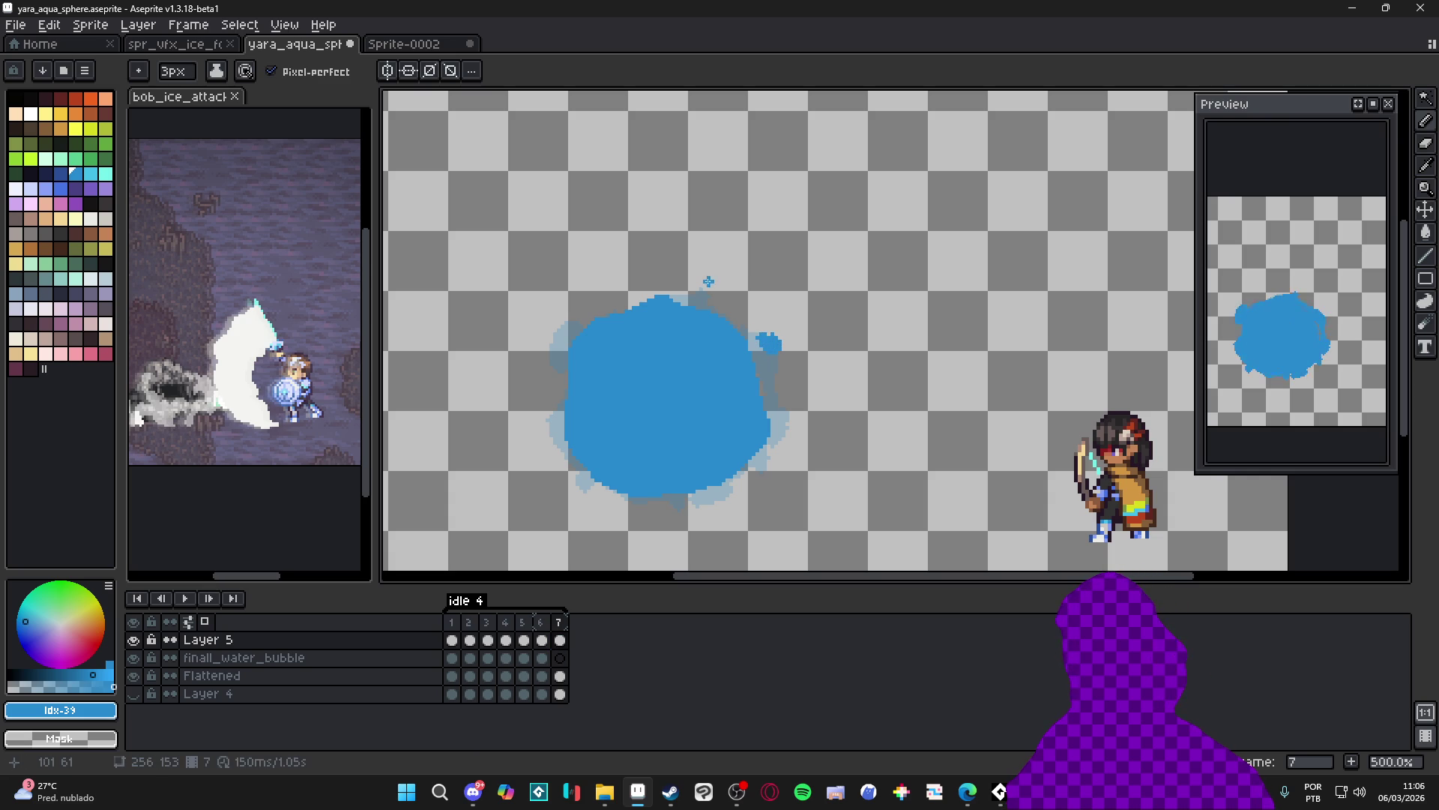
{"action": "left_click", "coordinate": [553, 330]}
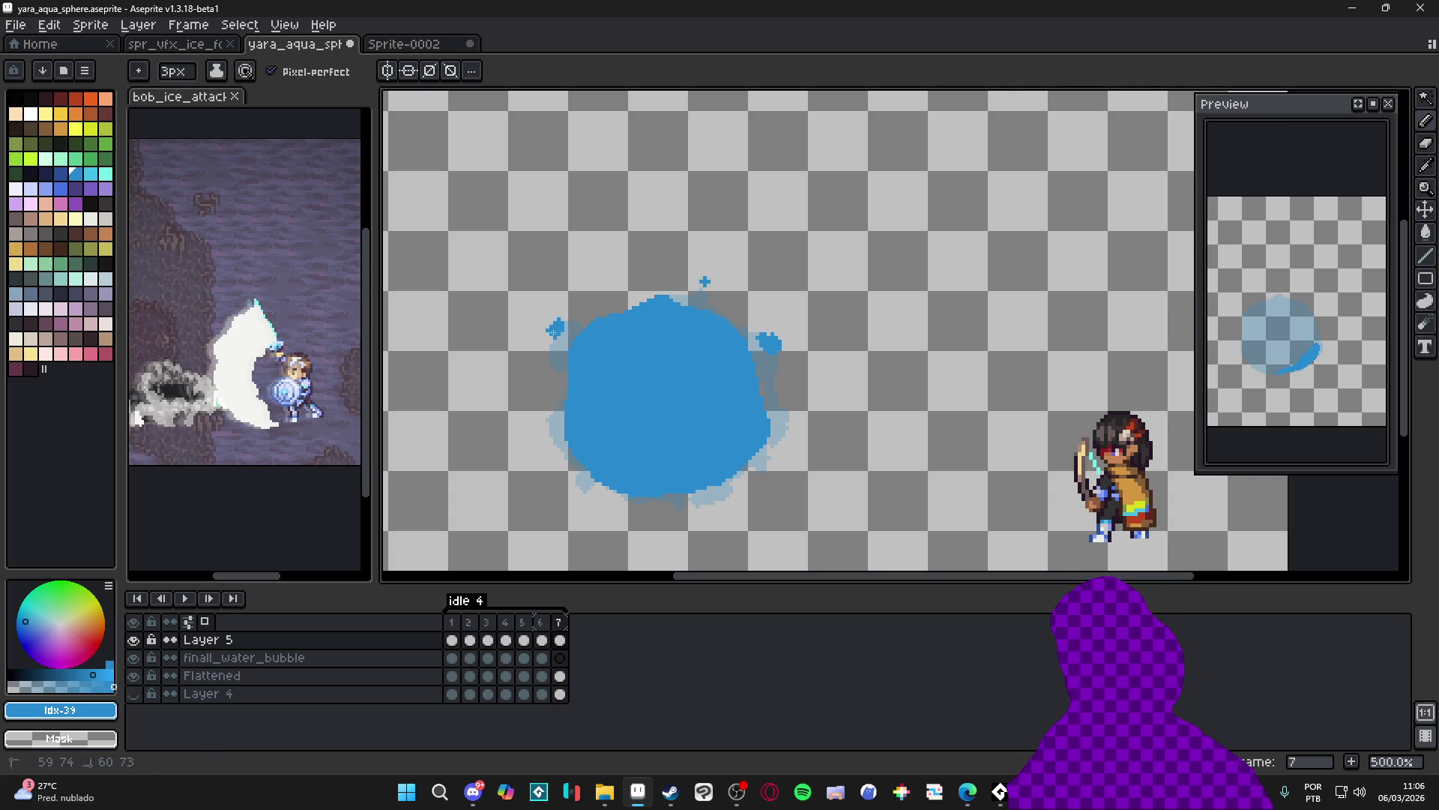
{"action": "left_click", "coordinate": [548, 412]}
{"action": "left_click", "coordinate": [582, 487]}
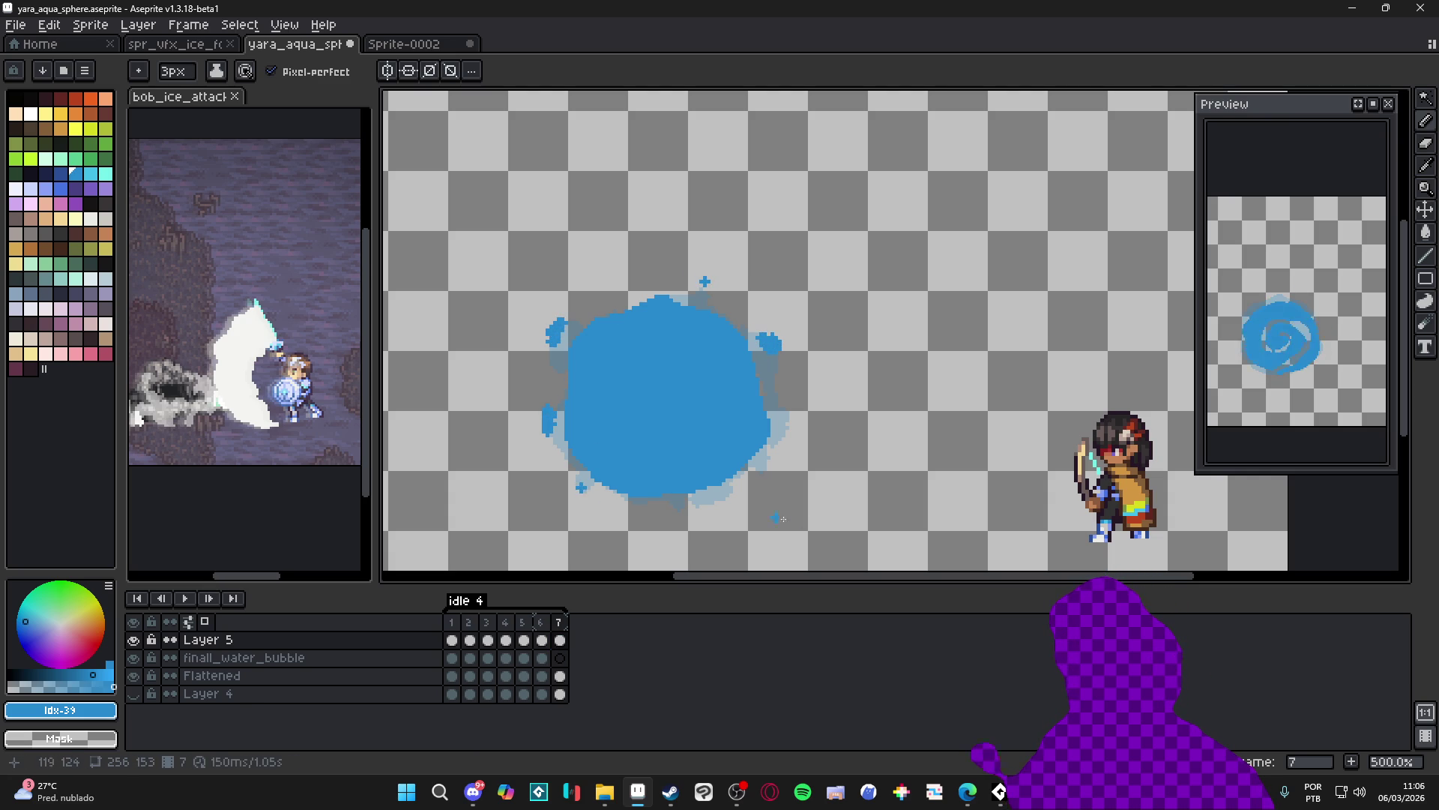
{"action": "left_click", "coordinate": [718, 501]}
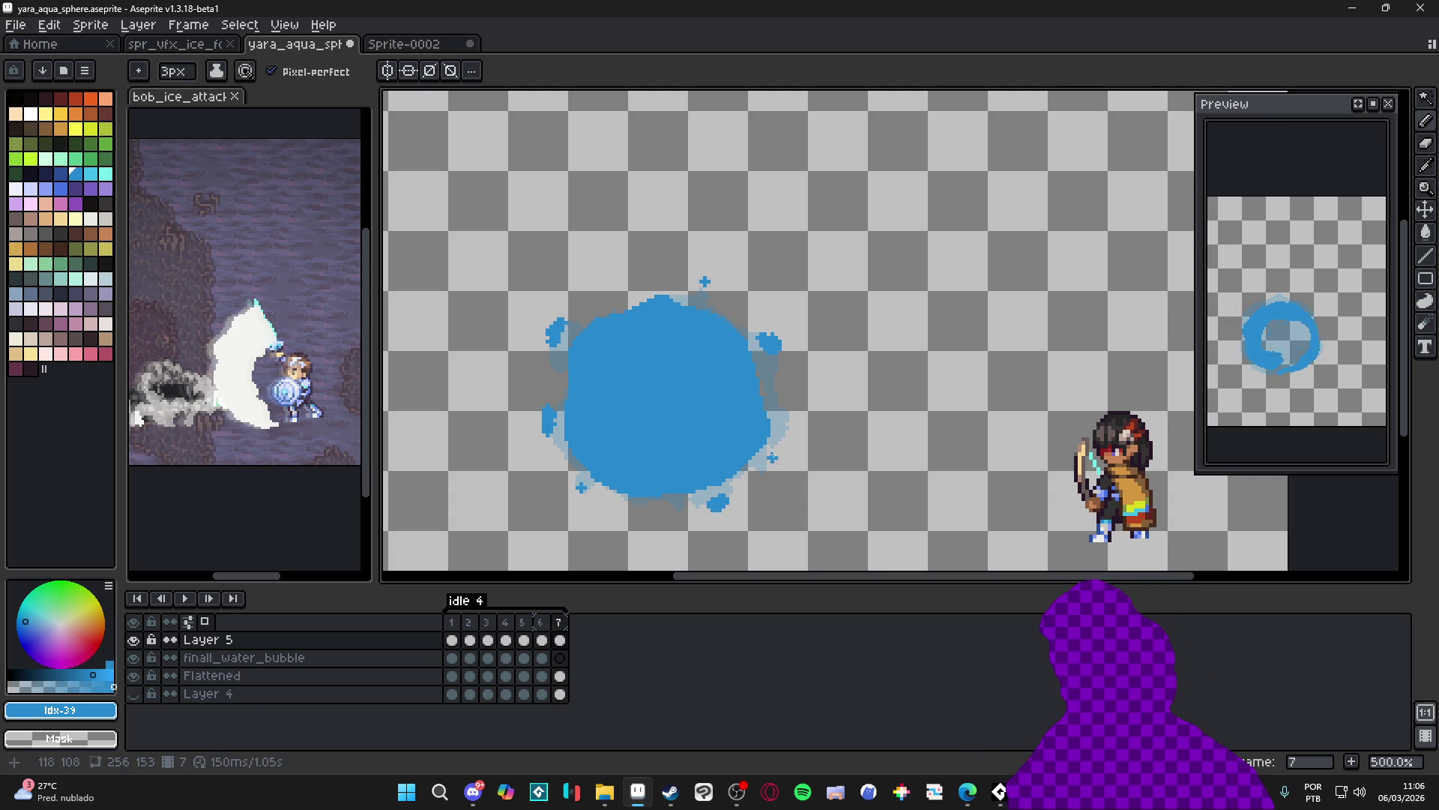
{"action": "left_click", "coordinate": [791, 428]}
{"action": "left_click", "coordinate": [784, 437]}
{"action": "left_click", "coordinate": [768, 466]}
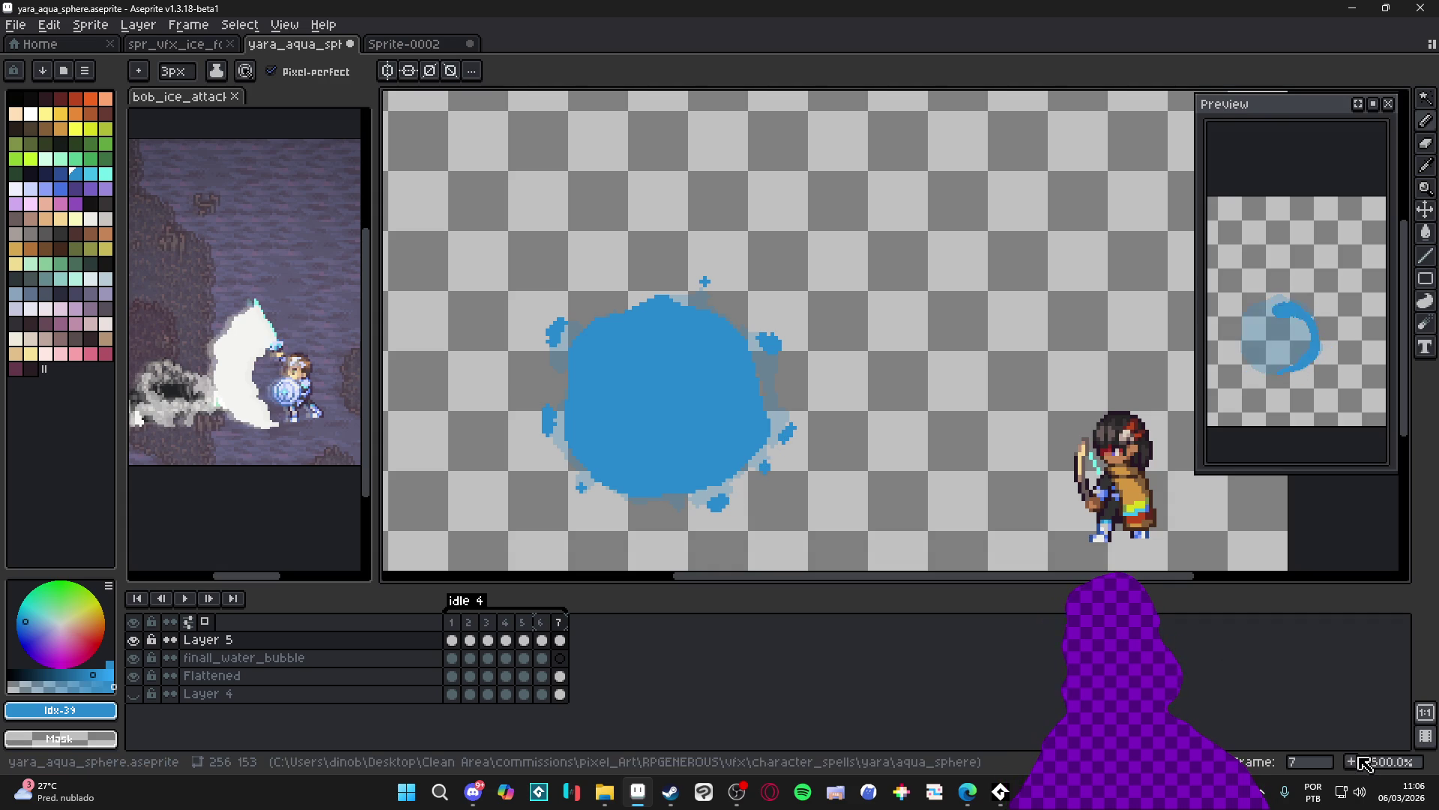
{"action": "key", "text": "alt+n"}
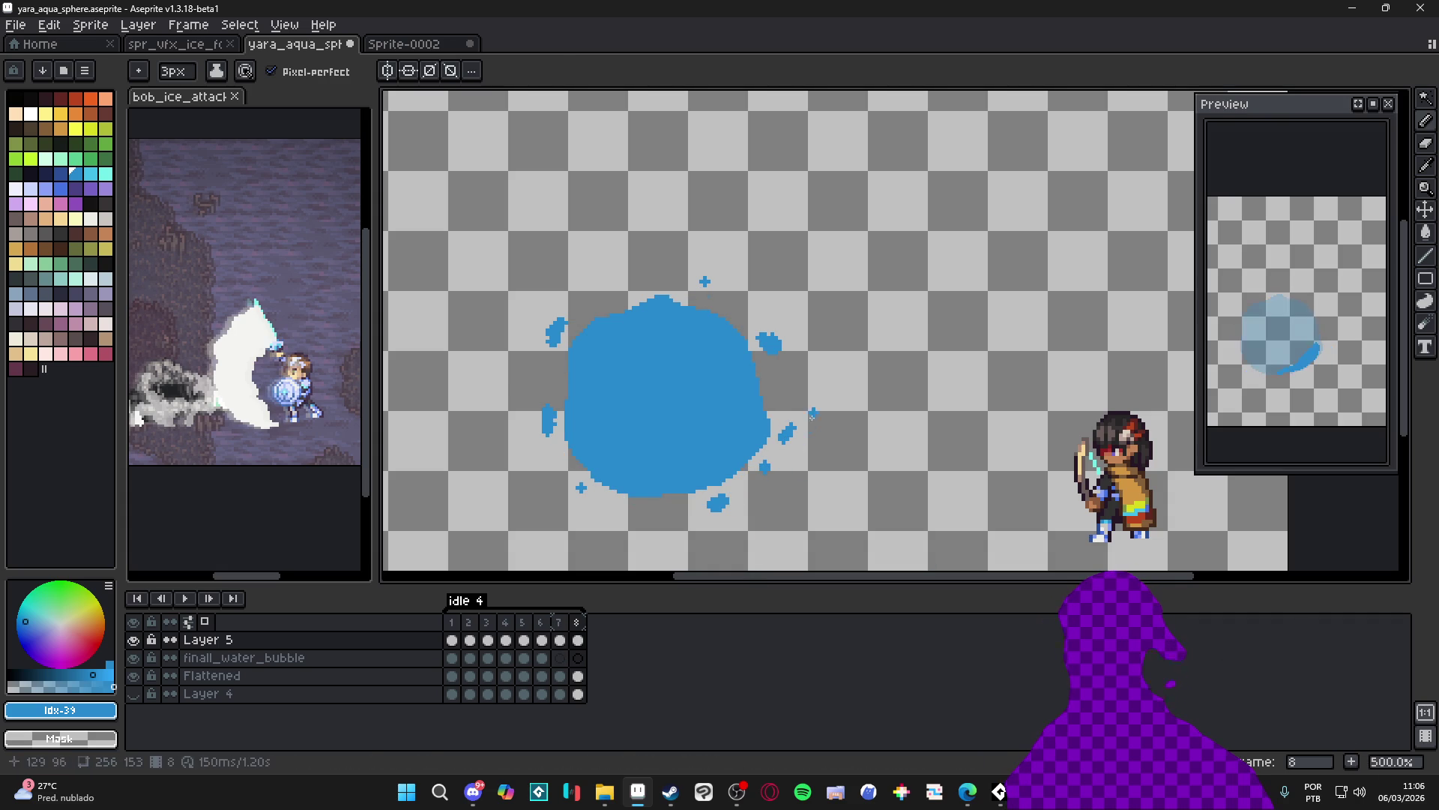
Erase all the copied droplets around the sphere in frame 8
{"action": "key", "text": "e"}
{"action": "left_click_drag", "start_coordinate": [787, 439], "coordinate": [710, 510]}
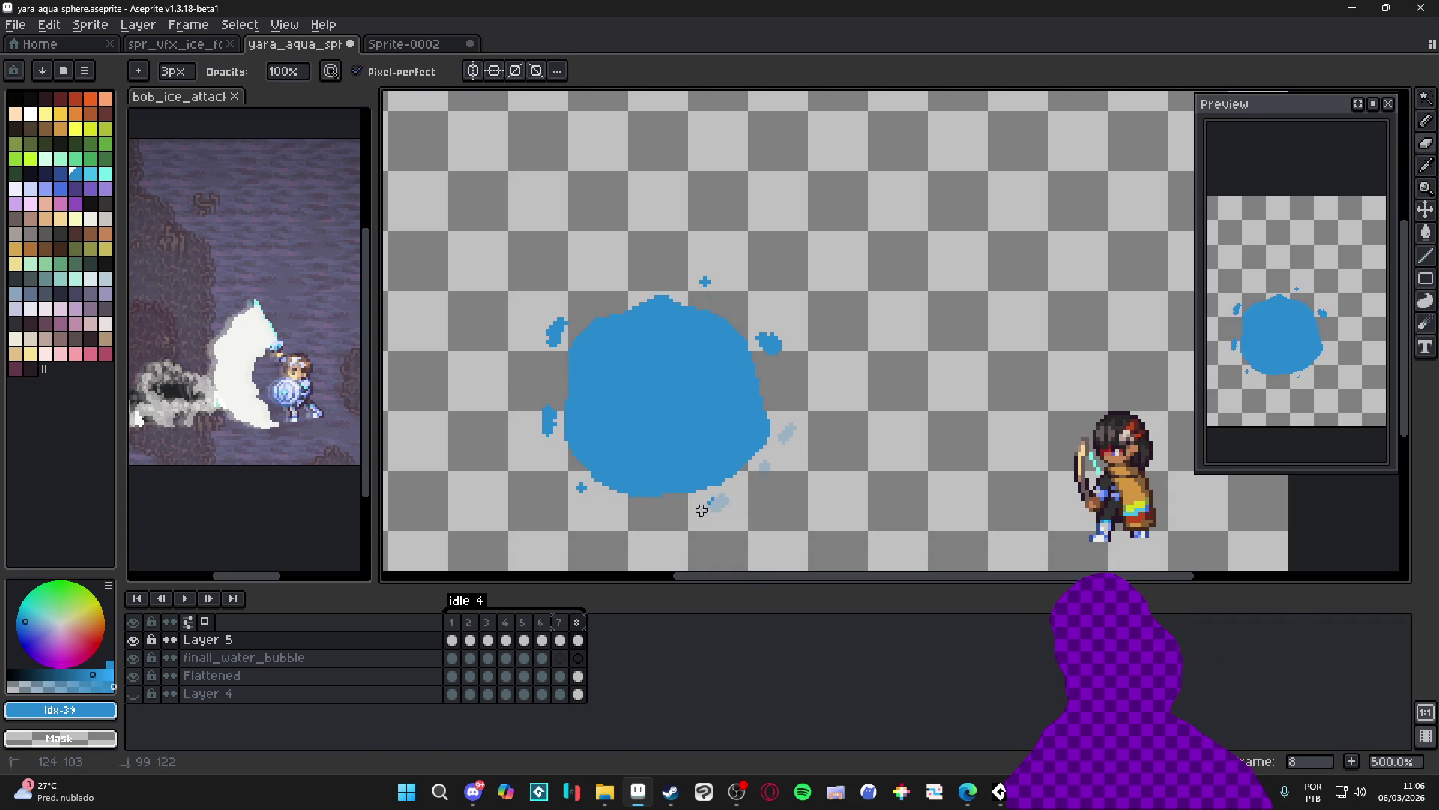
{"action": "left_click_drag", "start_coordinate": [787, 342], "coordinate": [769, 346]}
{"action": "left_click", "coordinate": [705, 281]}
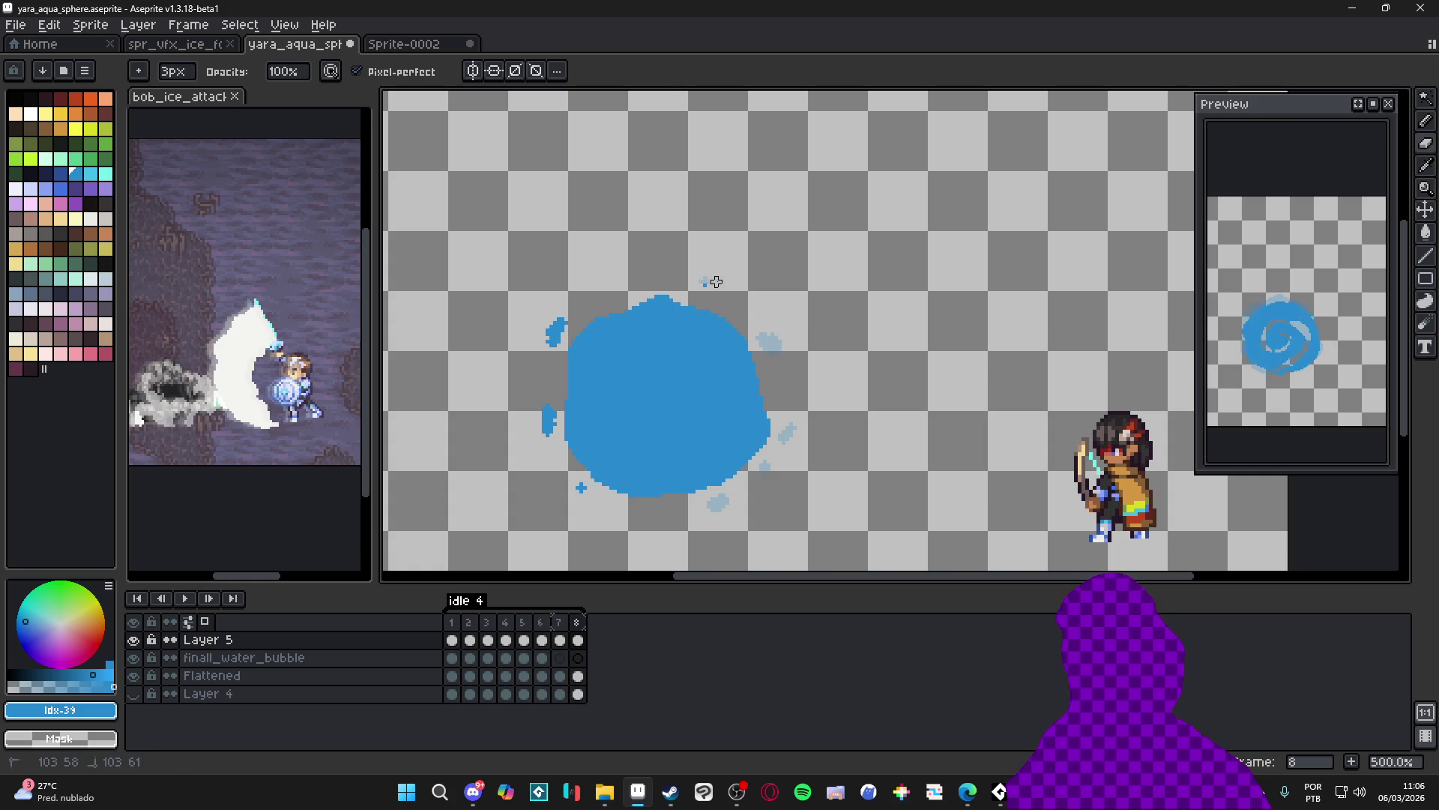
{"action": "left_click_drag", "start_coordinate": [577, 318], "coordinate": [546, 354]}
{"action": "left_click_drag", "start_coordinate": [548, 408], "coordinate": [548, 437]}
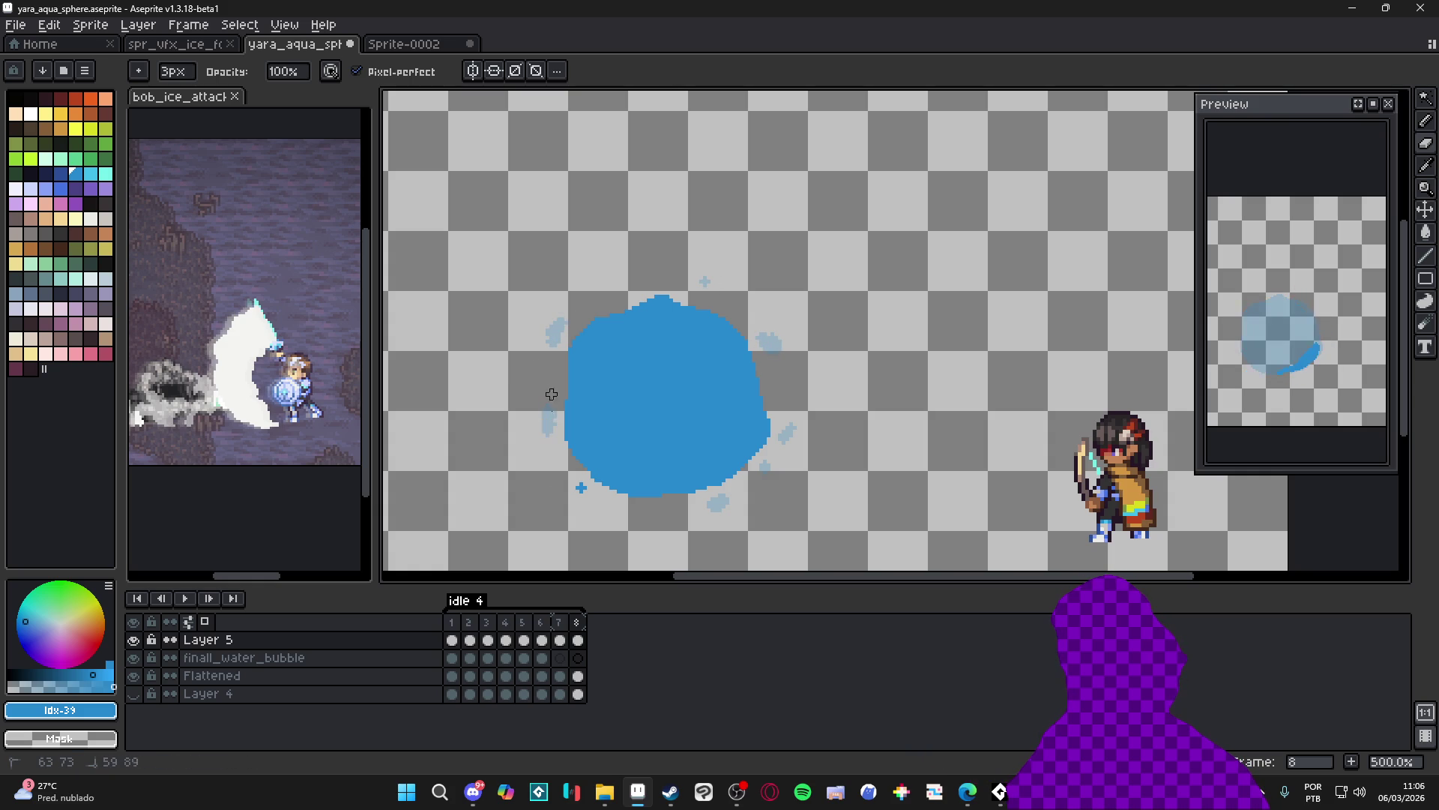
{"action": "left_click", "coordinate": [583, 489]}
Draw small plus-shaped specks farther out at the left, upper corners, lower right and below
{"action": "key", "text": "b"}
{"action": "left_click", "coordinate": [540, 417]}
{"action": "left_click", "coordinate": [553, 322]}
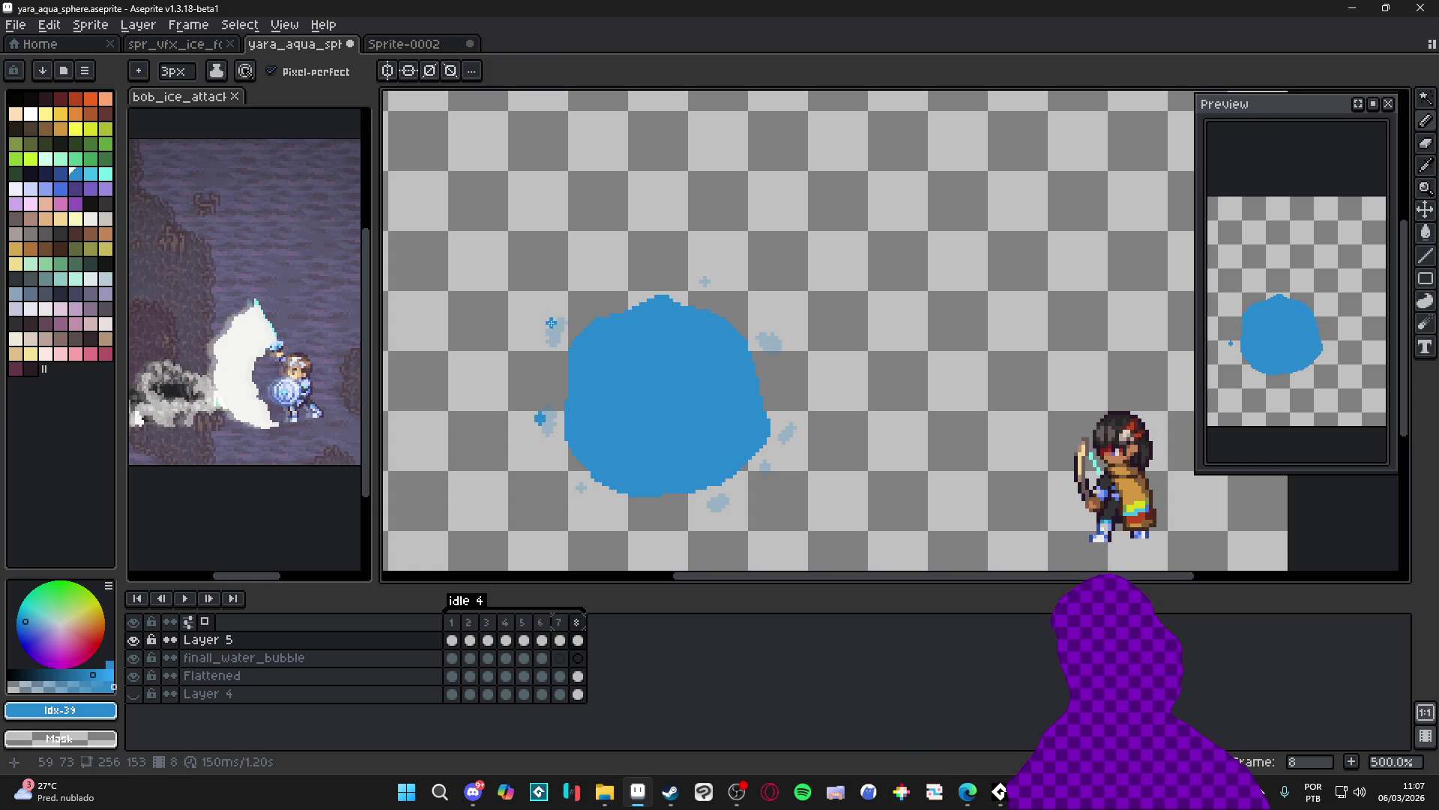
{"action": "left_click", "coordinate": [770, 333]}
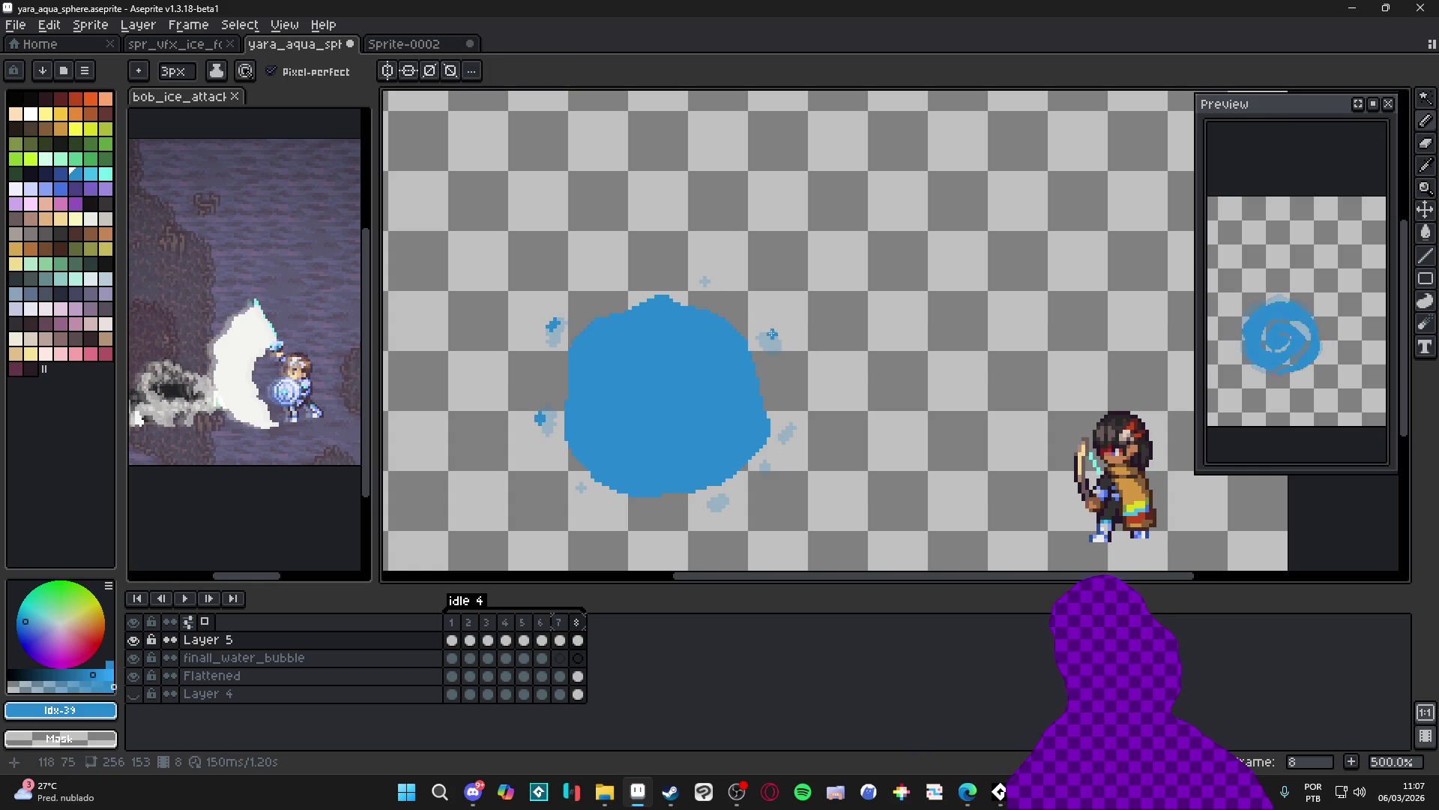
{"action": "left_click", "coordinate": [794, 435]}
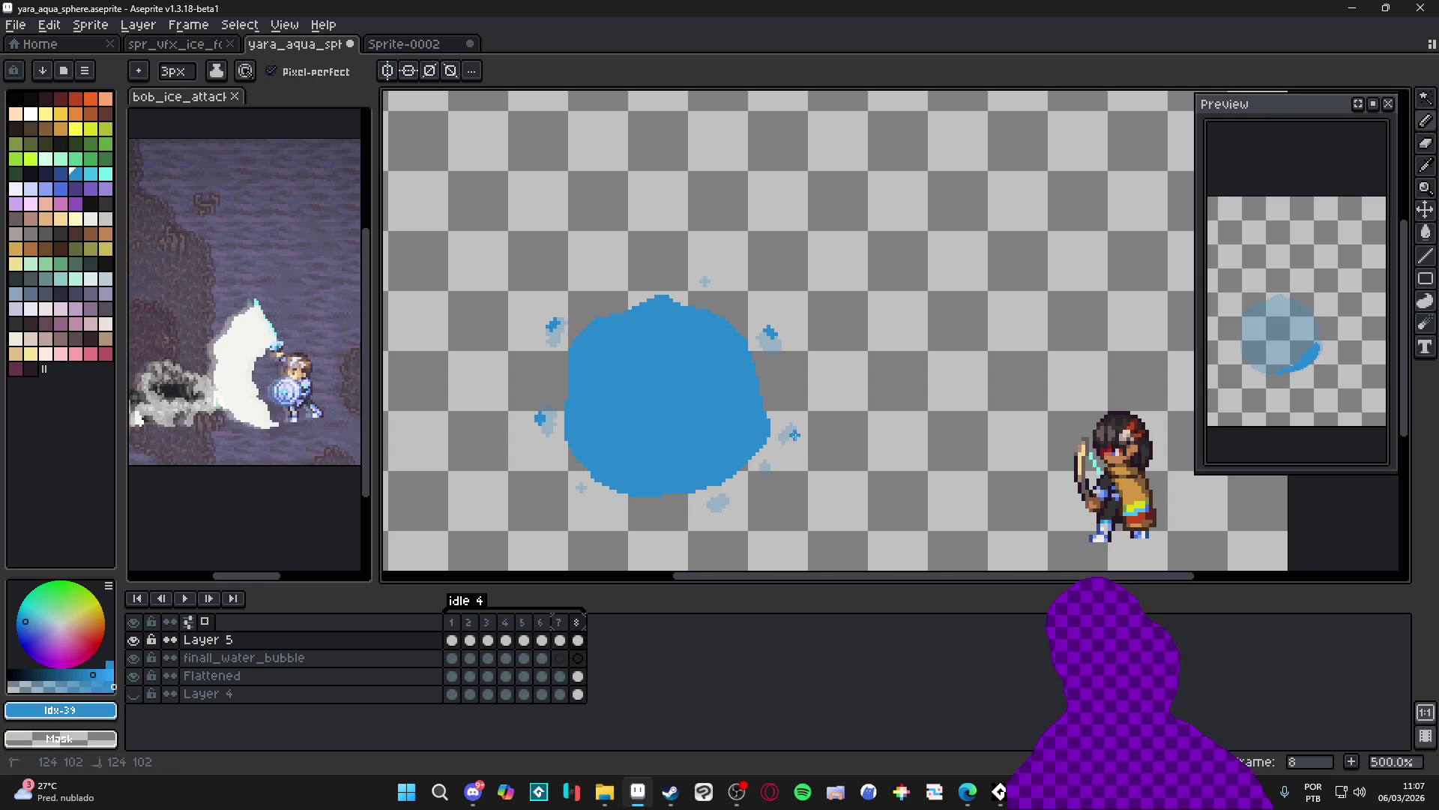
{"action": "left_click", "coordinate": [719, 514]}
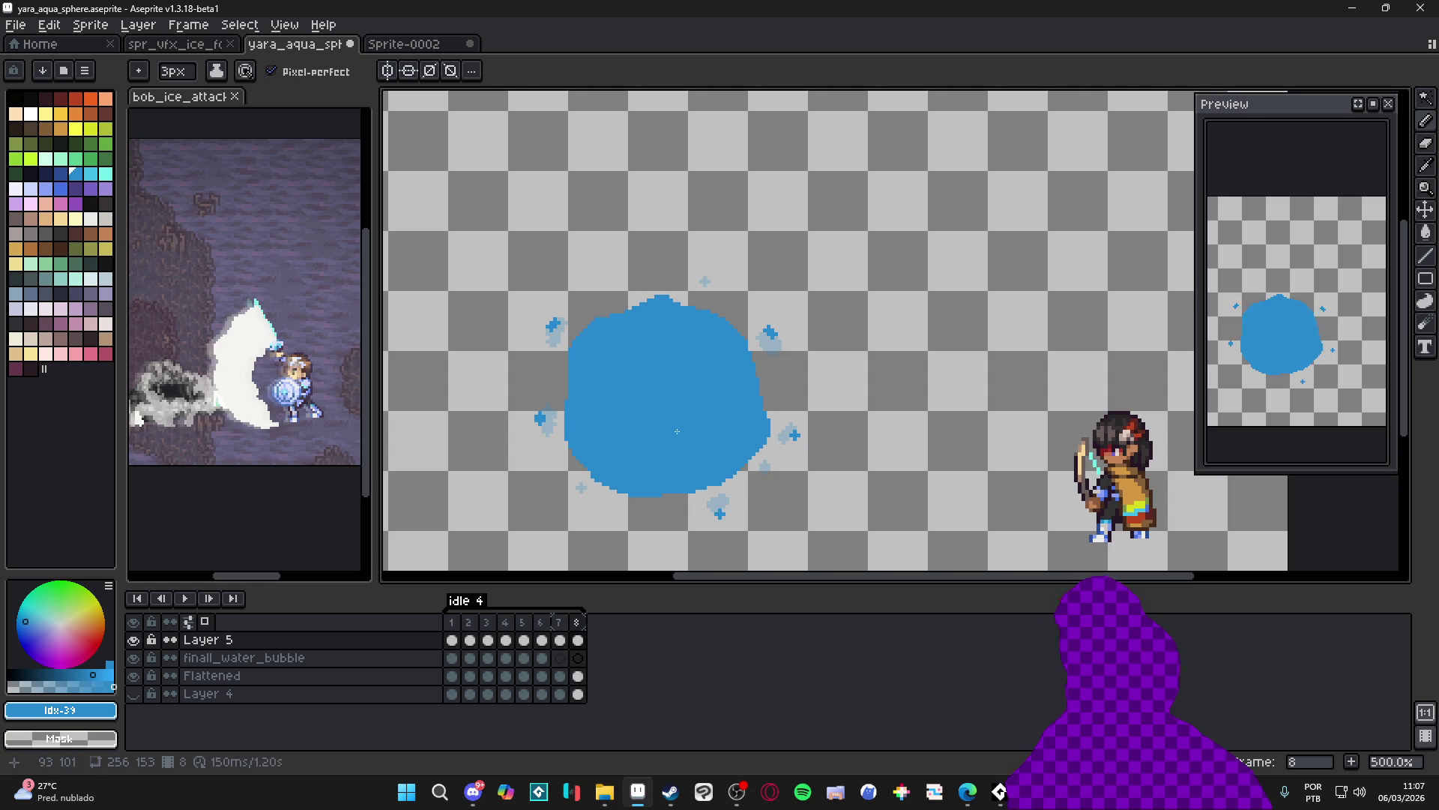
Shrink the brush to 1 px and open Frame Properties for frames 1–8
{"action": "key", "text": "minus"}
{"action": "key", "text": "minus"}
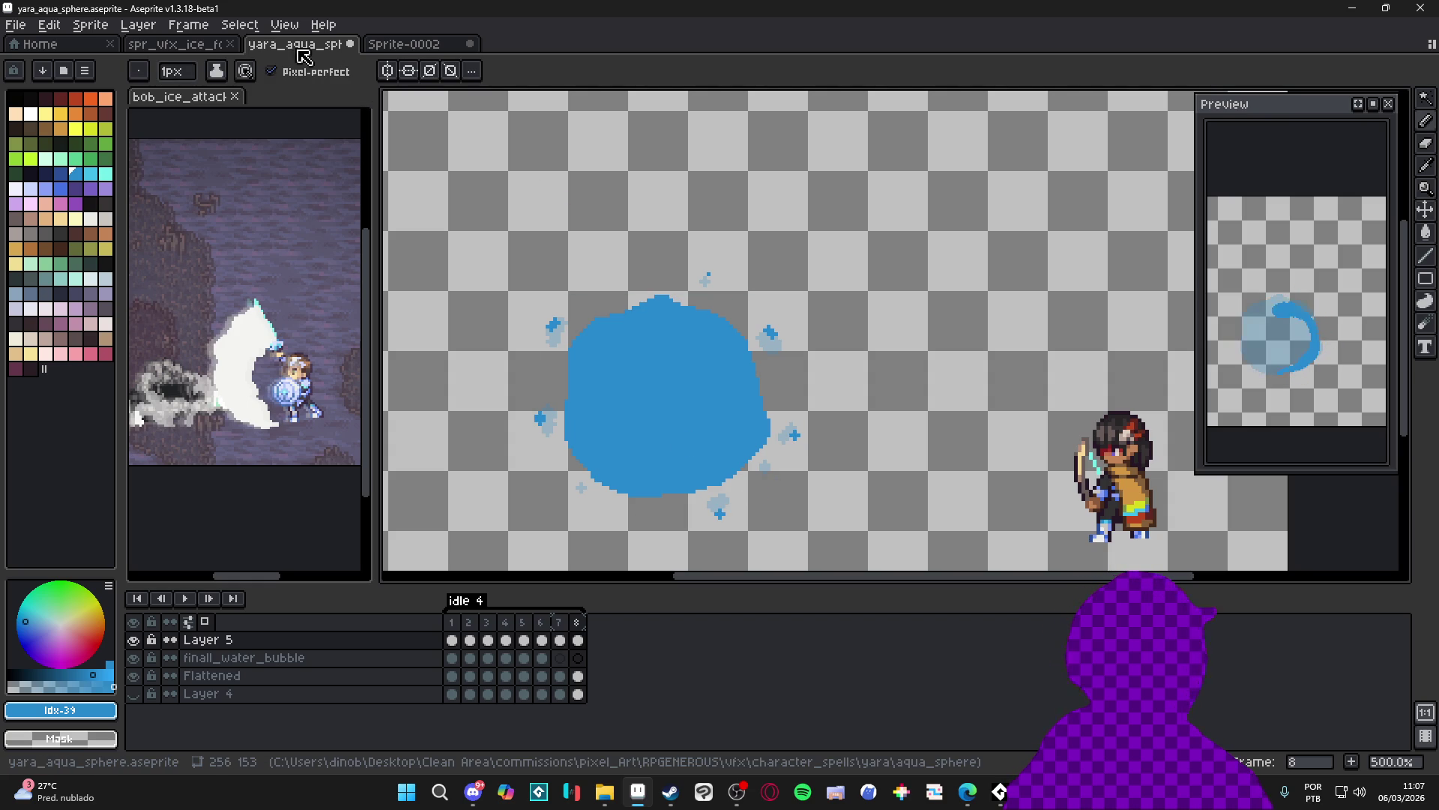
{"action": "left_click", "coordinate": [188, 25]}
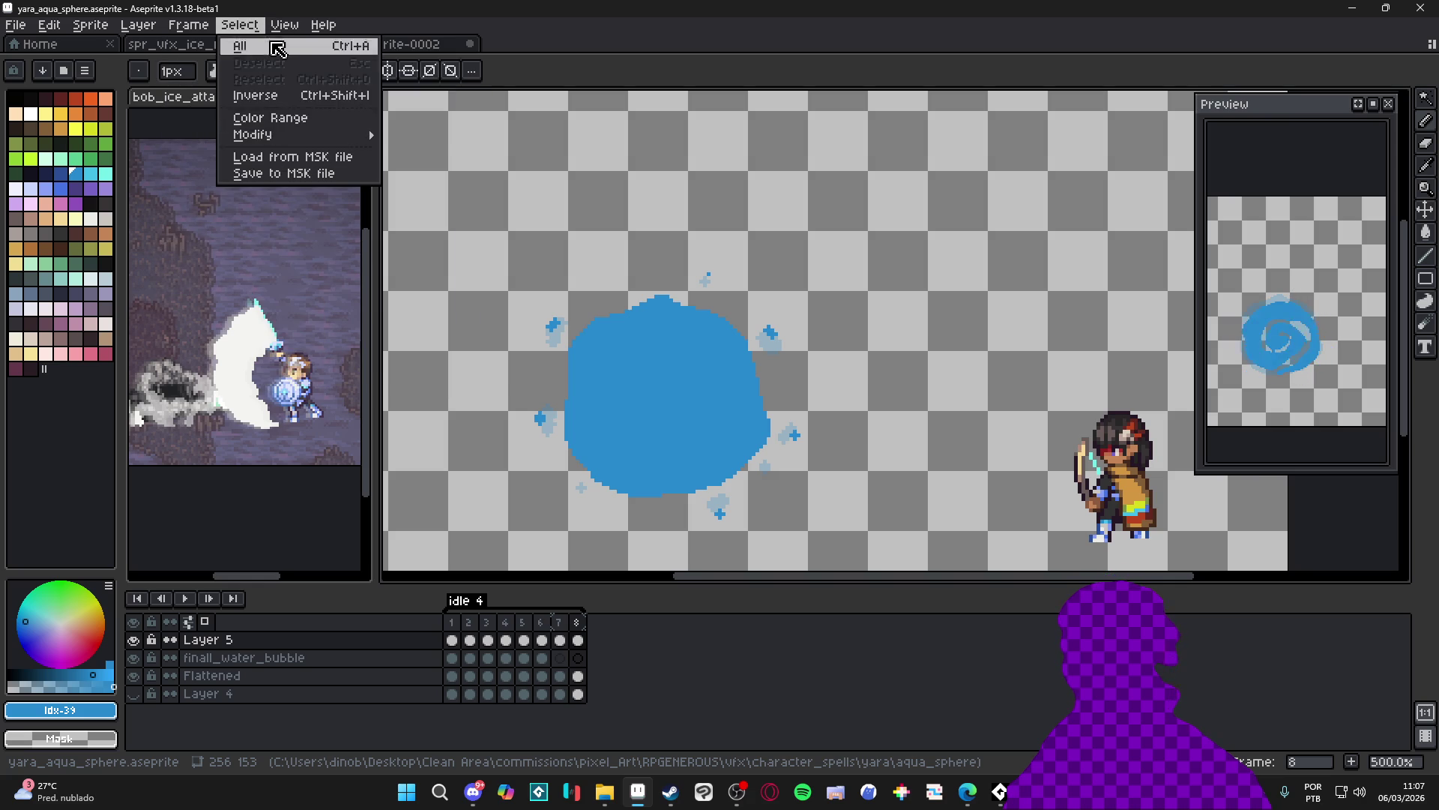
{"action": "mouse_move", "coordinate": [285, 24]}
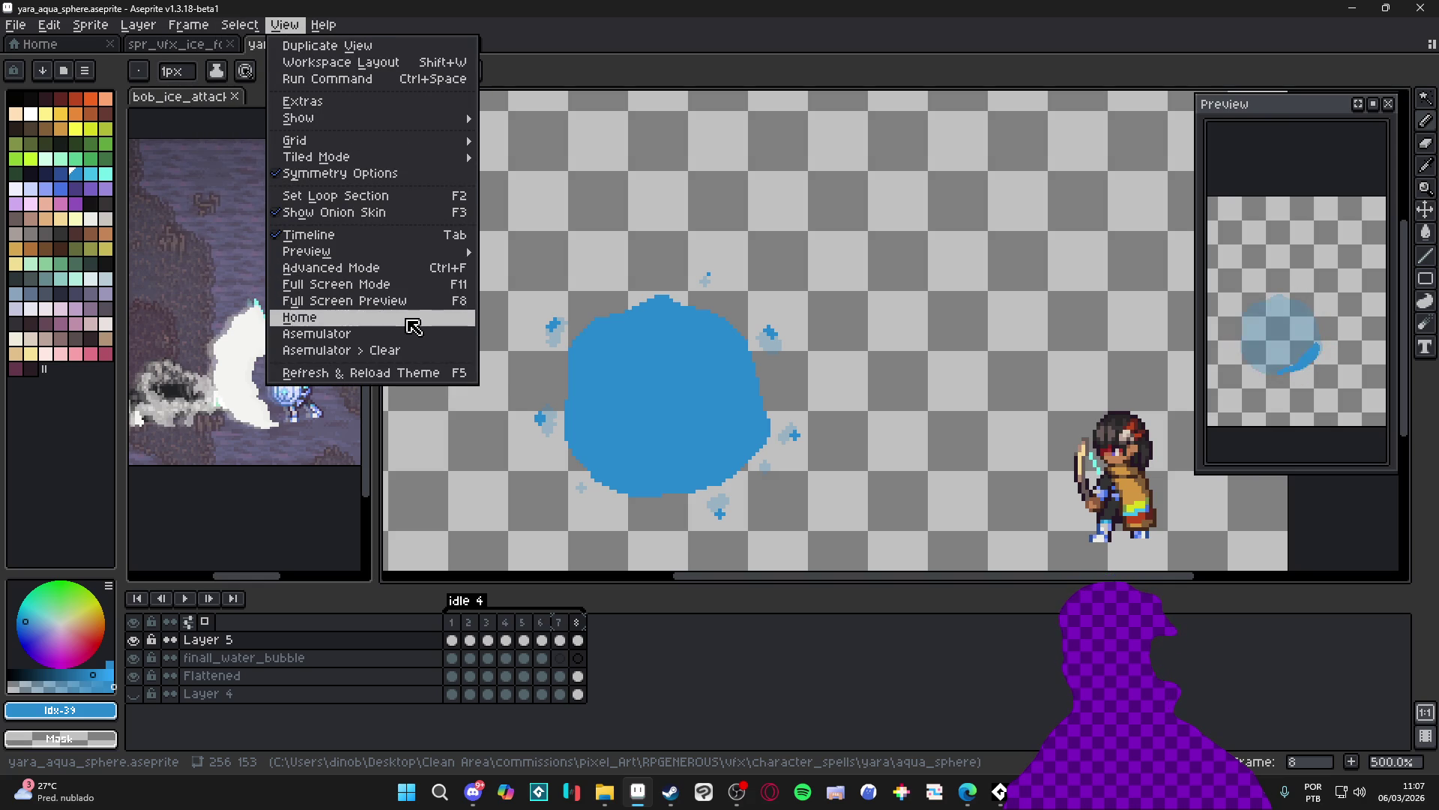
{"action": "left_click", "coordinate": [285, 24]}
{"action": "left_click", "coordinate": [188, 25]}
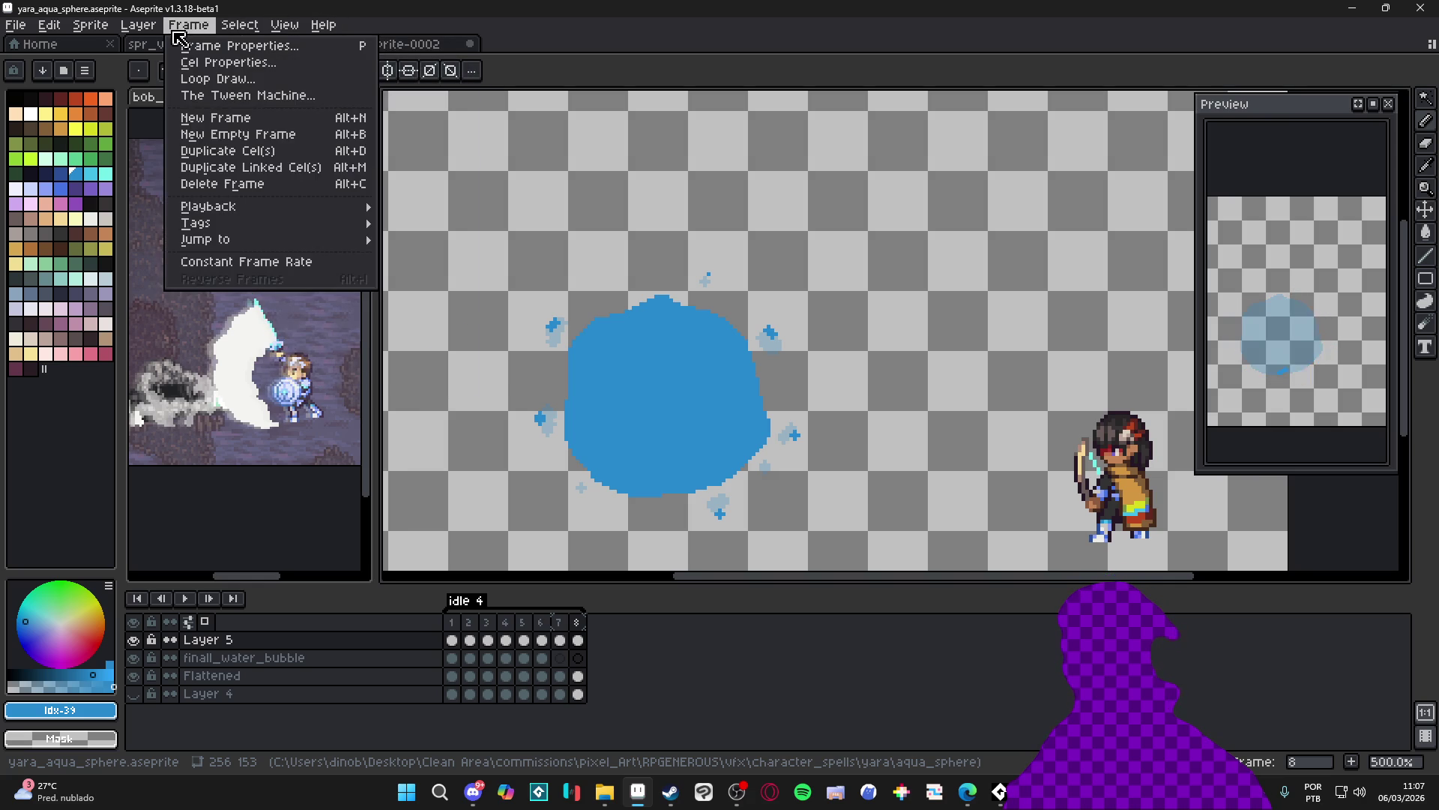
{"action": "left_click", "coordinate": [313, 261]}
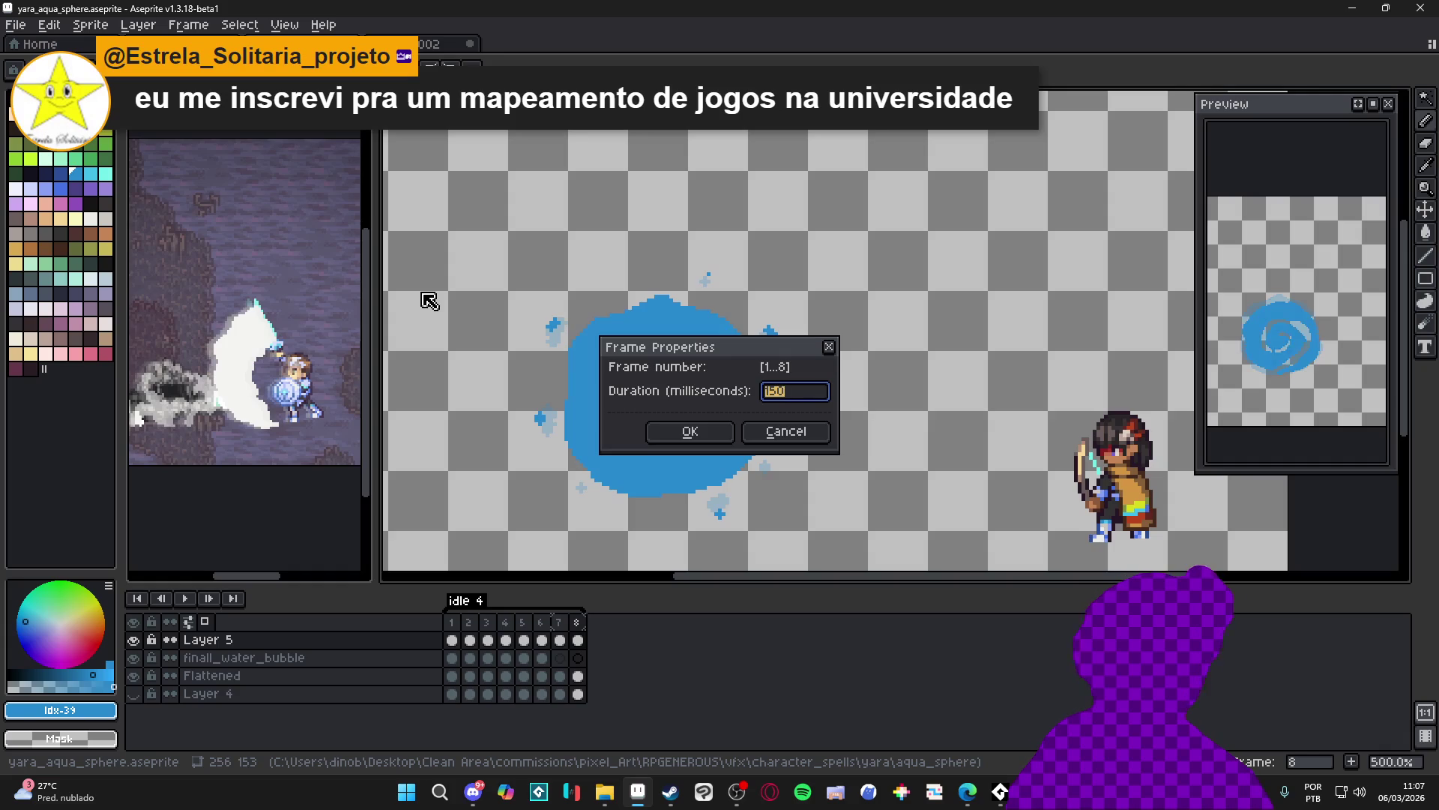
Set all eight frames' duration to 80 ms and show the cave background layer
{"action": "type", "text": "80"}
{"action": "key", "text": "Return"}
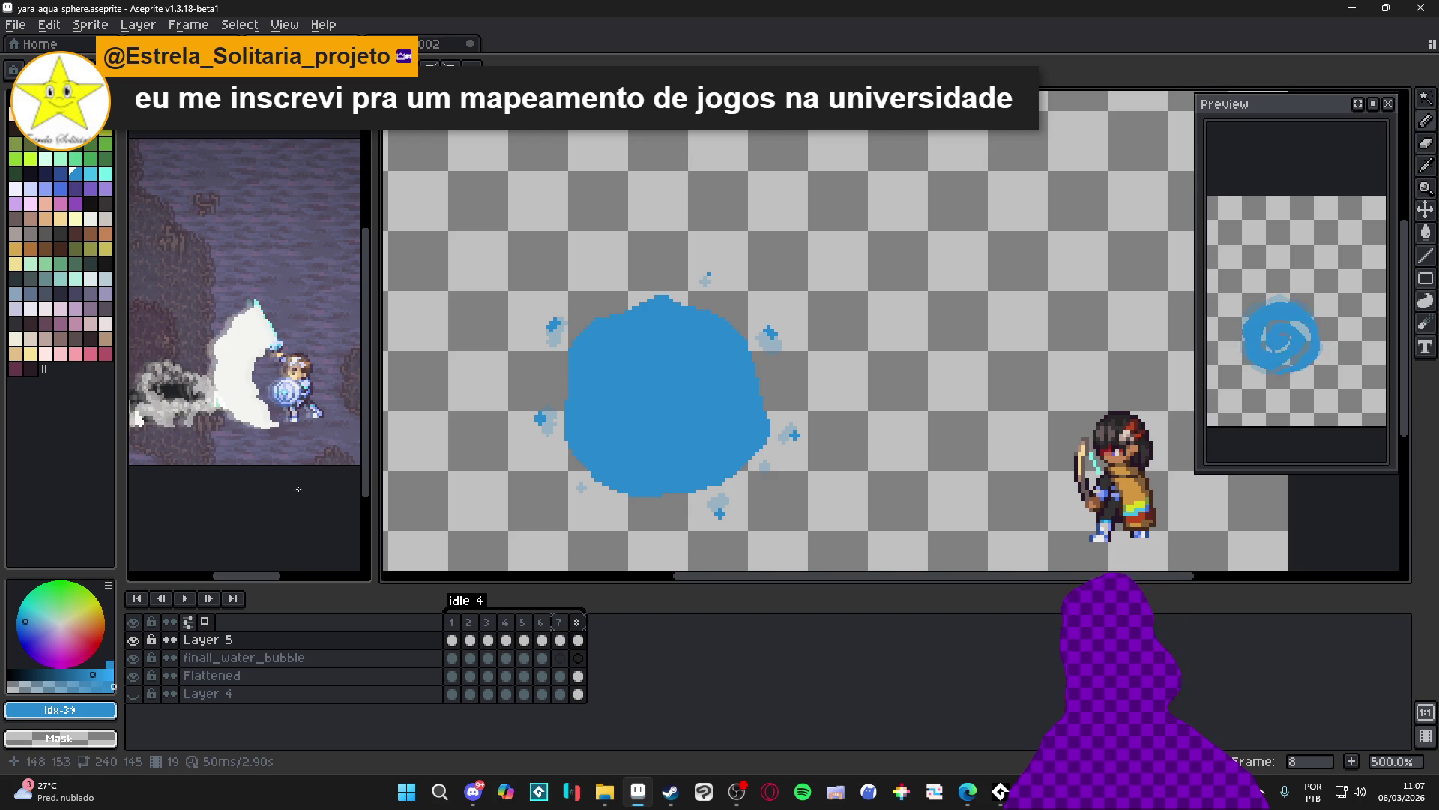
{"action": "left_click", "coordinate": [134, 695]}
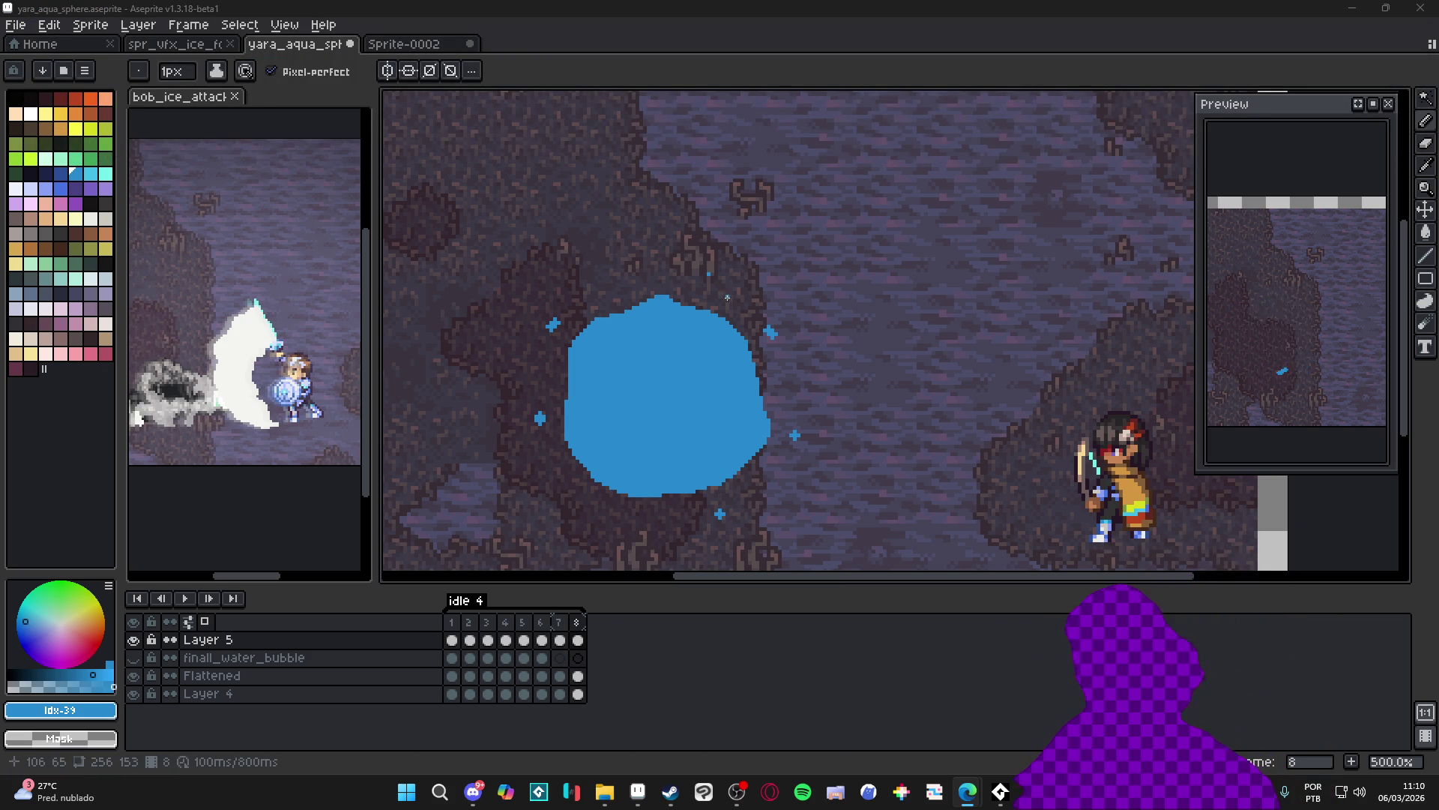
Erase the lower-left tip of the blue stroke in frame 2
{"action": "left_click", "coordinate": [452, 623]}
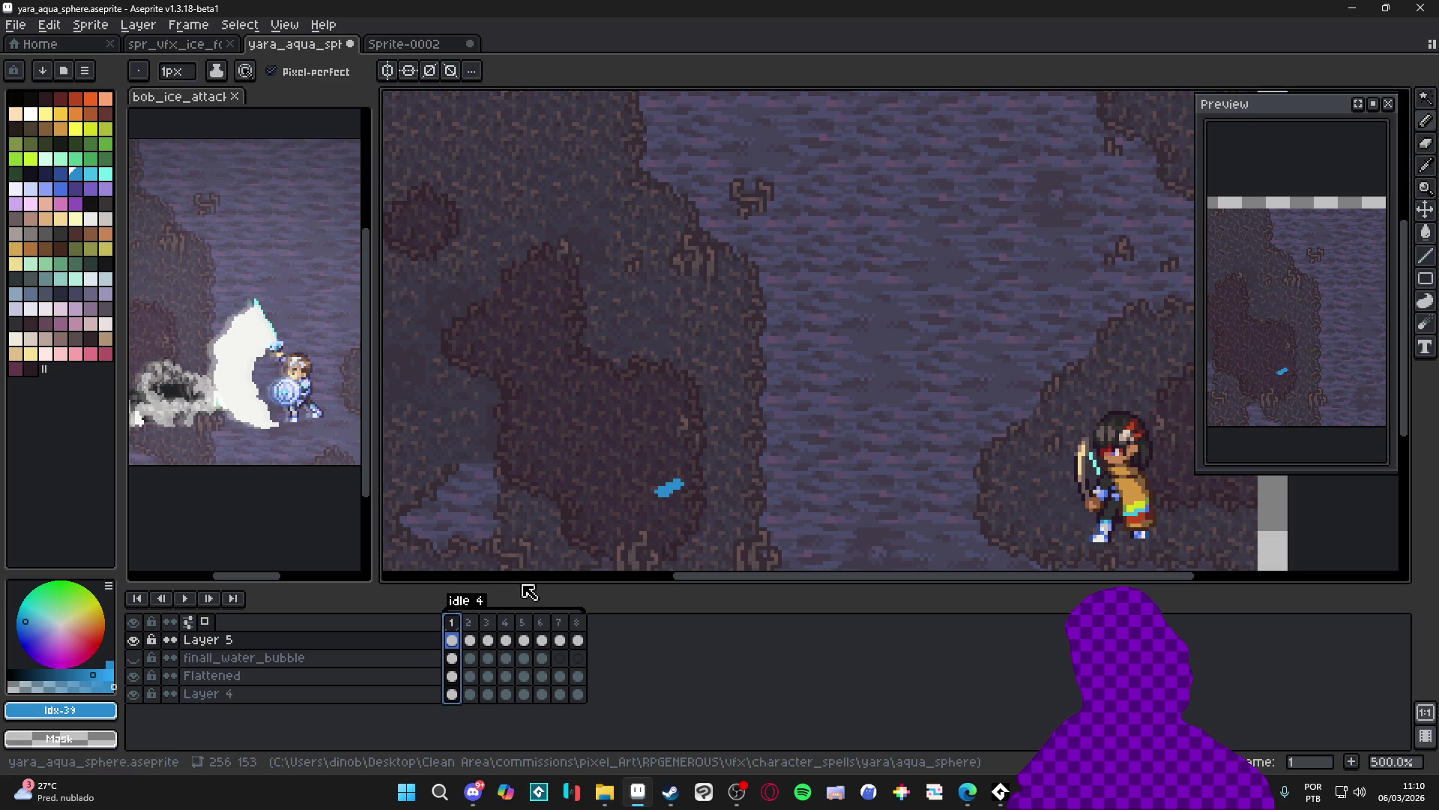
{"action": "left_click", "coordinate": [468, 623]}
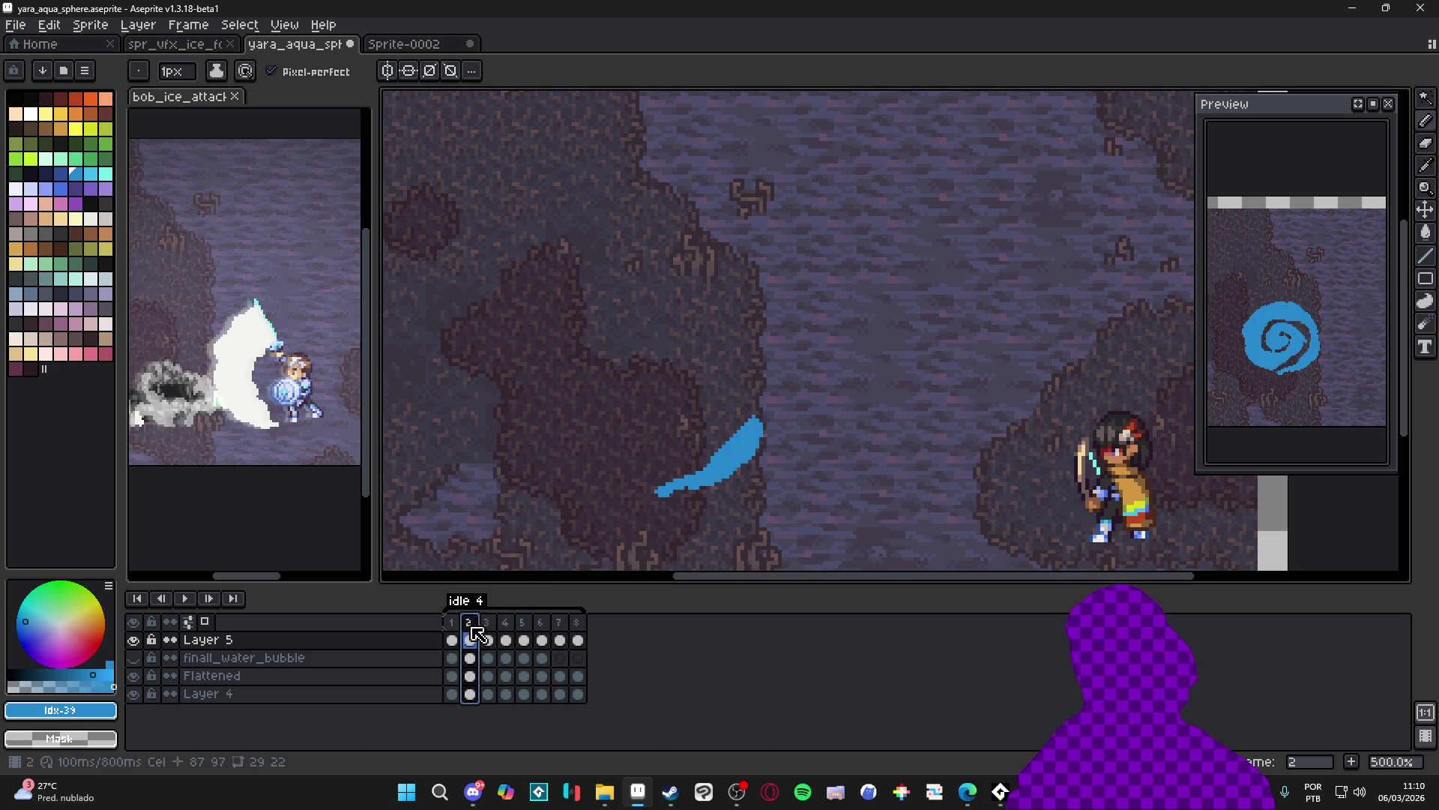
{"action": "scroll", "coordinate": [682, 492], "scroll_direction": "up", "scroll_amount": 4}
{"action": "key", "text": "e"}
{"action": "left_click_drag", "start_coordinate": [681, 492], "coordinate": [582, 488]}
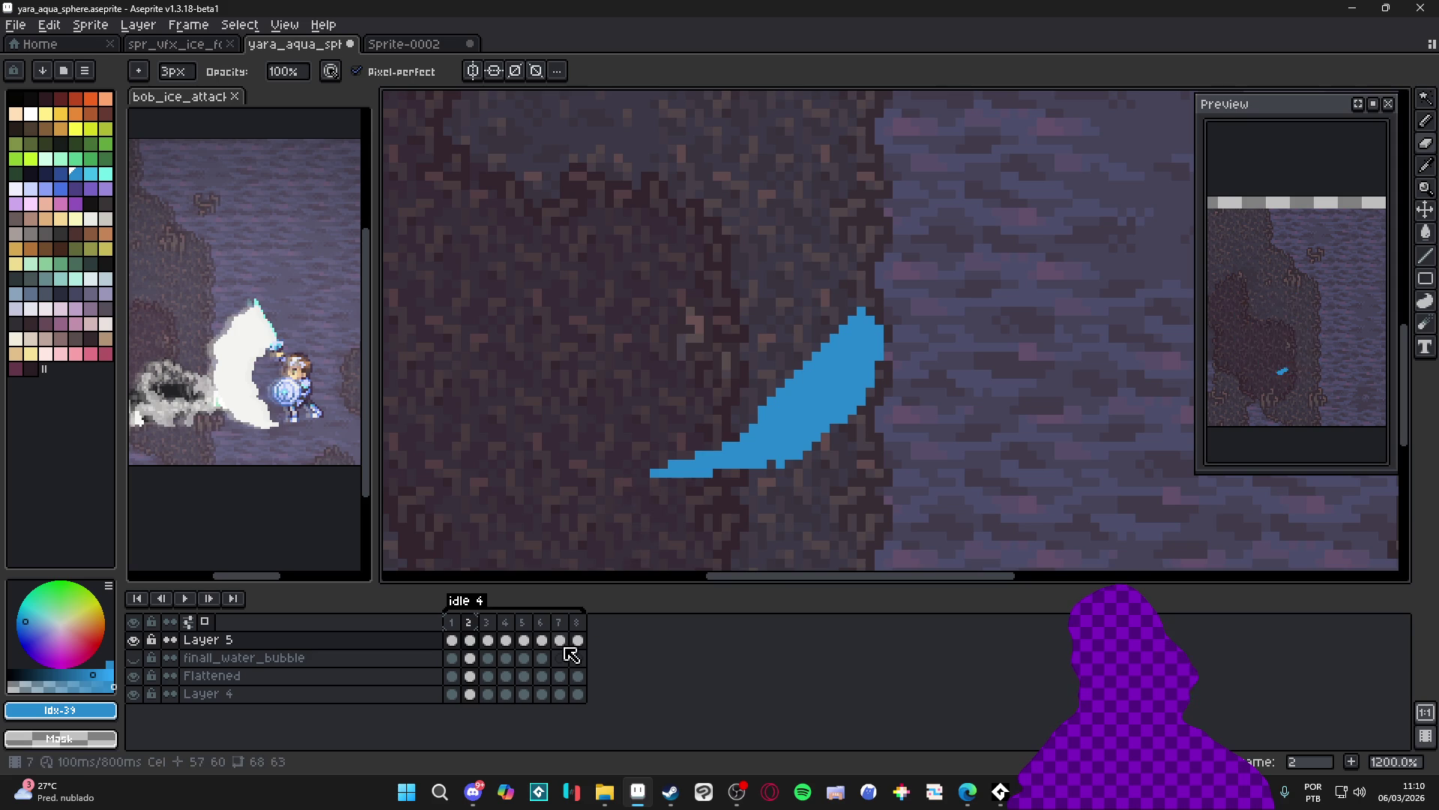
Erase frame 3's crescent tail, frame 4's lower-right band and frame 5's right edge
{"action": "left_click", "coordinate": [487, 623]}
{"action": "mouse_move", "coordinate": [814, 447]}
{"action": "left_mouse_down"}
{"action": "mouse_move", "coordinate": [617, 498]}
{"action": "mouse_move", "coordinate": [685, 482]}
{"action": "mouse_move", "coordinate": [654, 473]}
{"action": "mouse_move", "coordinate": [761, 453]}
{"action": "mouse_move", "coordinate": [874, 377]}
{"action": "mouse_move", "coordinate": [897, 330]}
{"action": "left_mouse_up"}
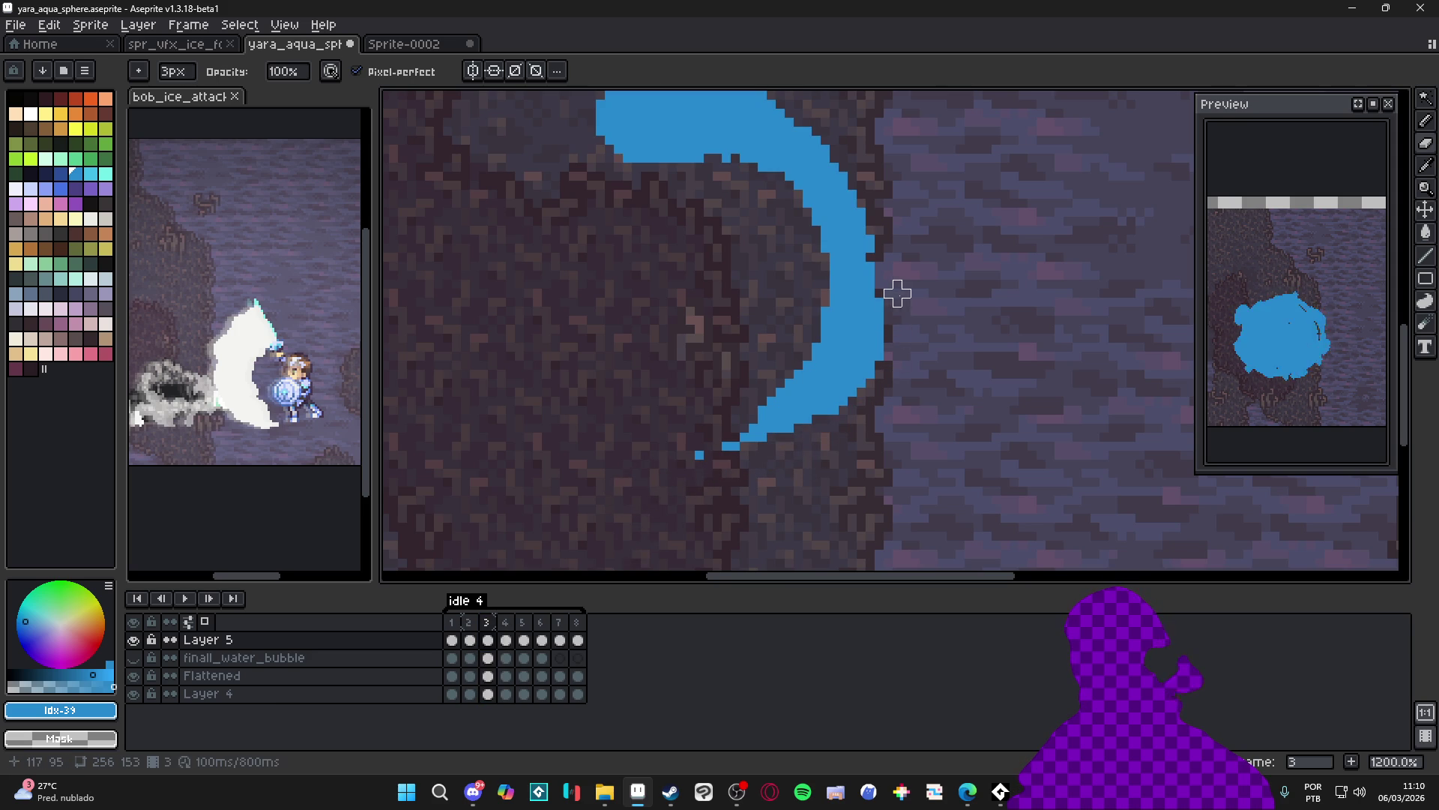
{"action": "left_click", "coordinate": [507, 624]}
{"action": "mouse_move", "coordinate": [645, 484]}
{"action": "left_mouse_down"}
{"action": "mouse_move", "coordinate": [774, 434]}
{"action": "mouse_move", "coordinate": [877, 312]}
{"action": "mouse_move", "coordinate": [681, 482]}
{"action": "mouse_move", "coordinate": [835, 410]}
{"action": "mouse_move", "coordinate": [601, 491]}
{"action": "mouse_move", "coordinate": [880, 369]}
{"action": "mouse_move", "coordinate": [853, 365]}
{"action": "mouse_move", "coordinate": [852, 408]}
{"action": "left_mouse_up"}
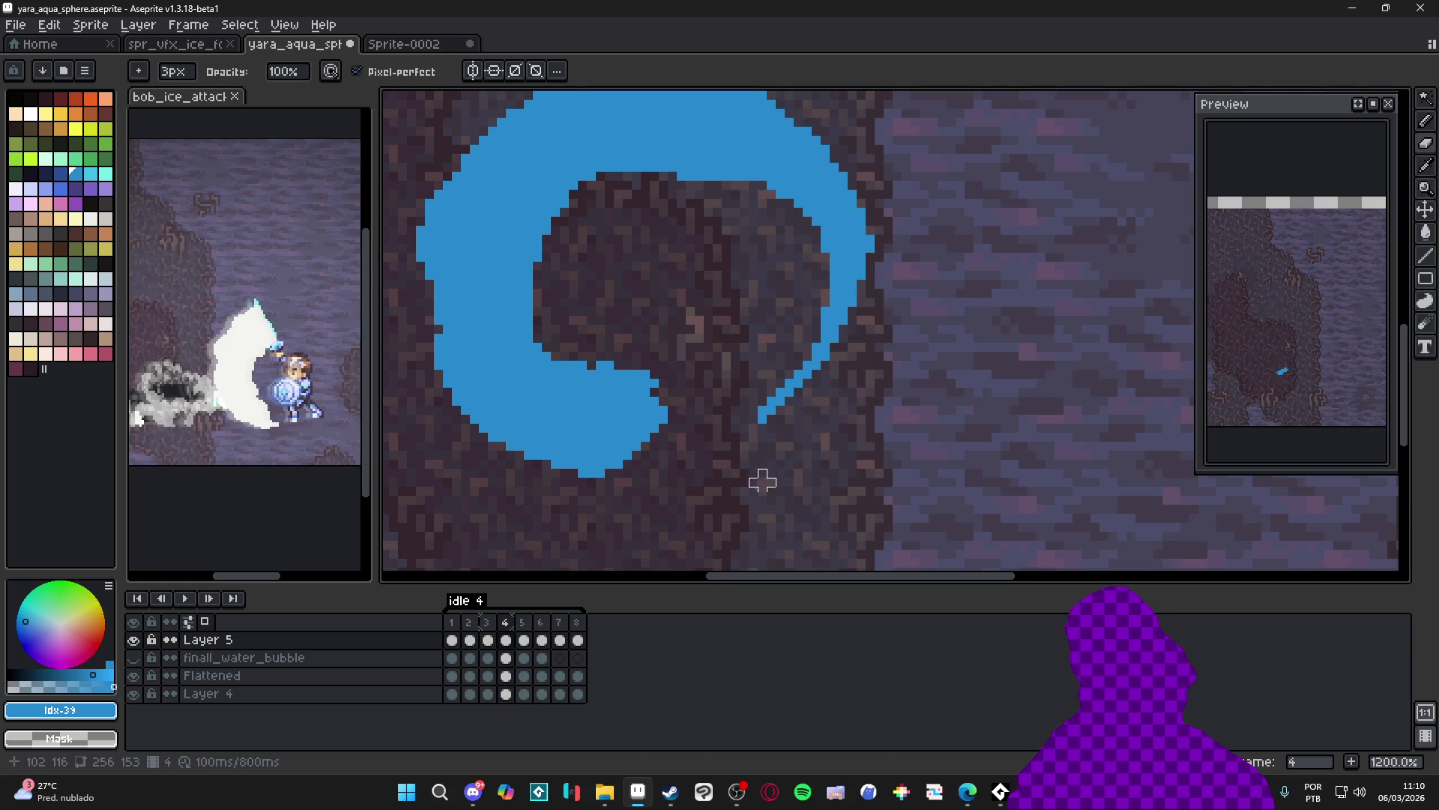
{"action": "left_click", "coordinate": [524, 639]}
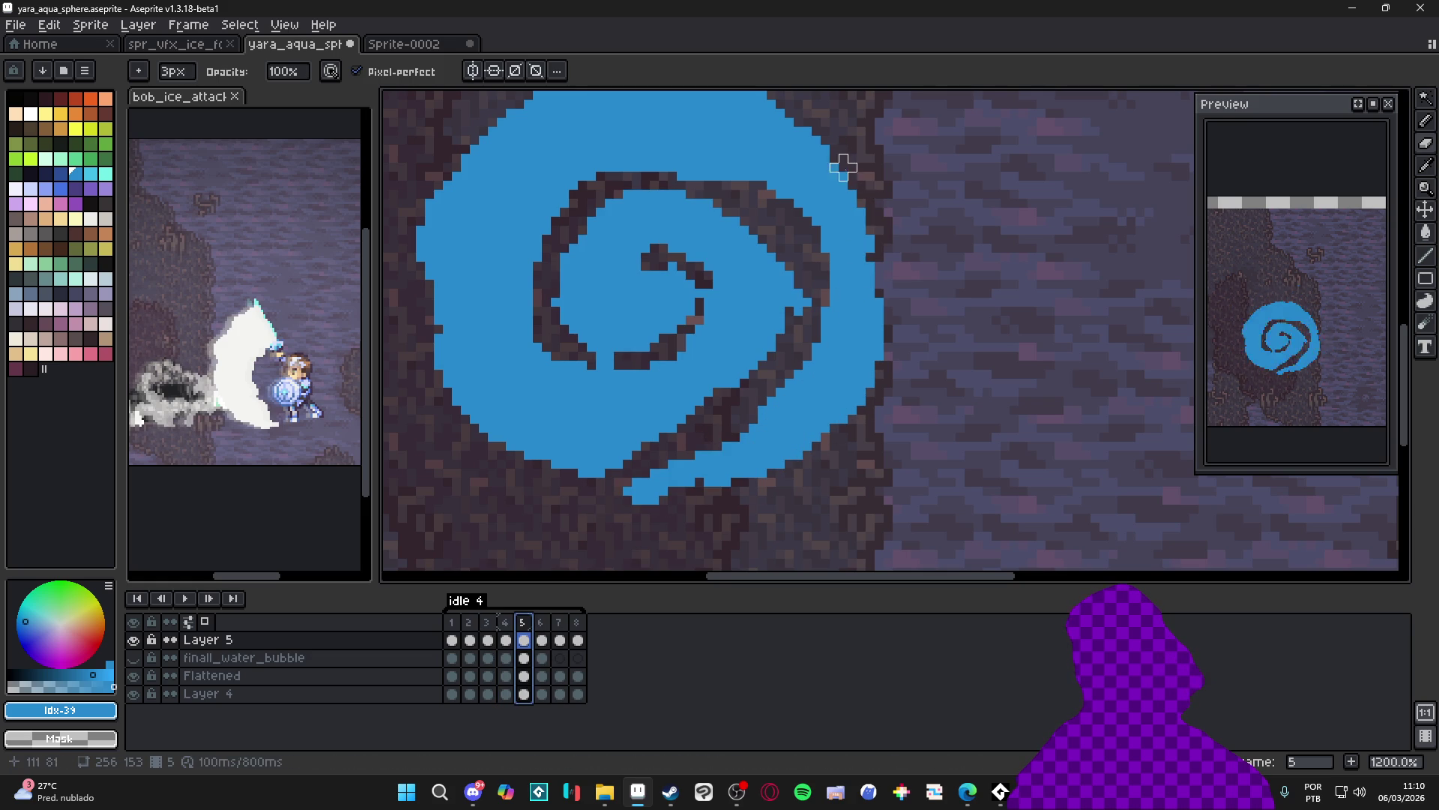
{"action": "mouse_move", "coordinate": [829, 151]}
{"action": "left_mouse_down"}
{"action": "mouse_move", "coordinate": [862, 347]}
{"action": "mouse_move", "coordinate": [697, 498]}
{"action": "mouse_move", "coordinate": [874, 325]}
{"action": "mouse_move", "coordinate": [685, 465]}
{"action": "mouse_move", "coordinate": [781, 428]}
{"action": "mouse_move", "coordinate": [701, 482]}
{"action": "mouse_move", "coordinate": [617, 498]}
{"action": "mouse_move", "coordinate": [932, 257]}
{"action": "mouse_move", "coordinate": [843, 410]}
{"action": "mouse_move", "coordinate": [867, 215]}
{"action": "left_mouse_up"}
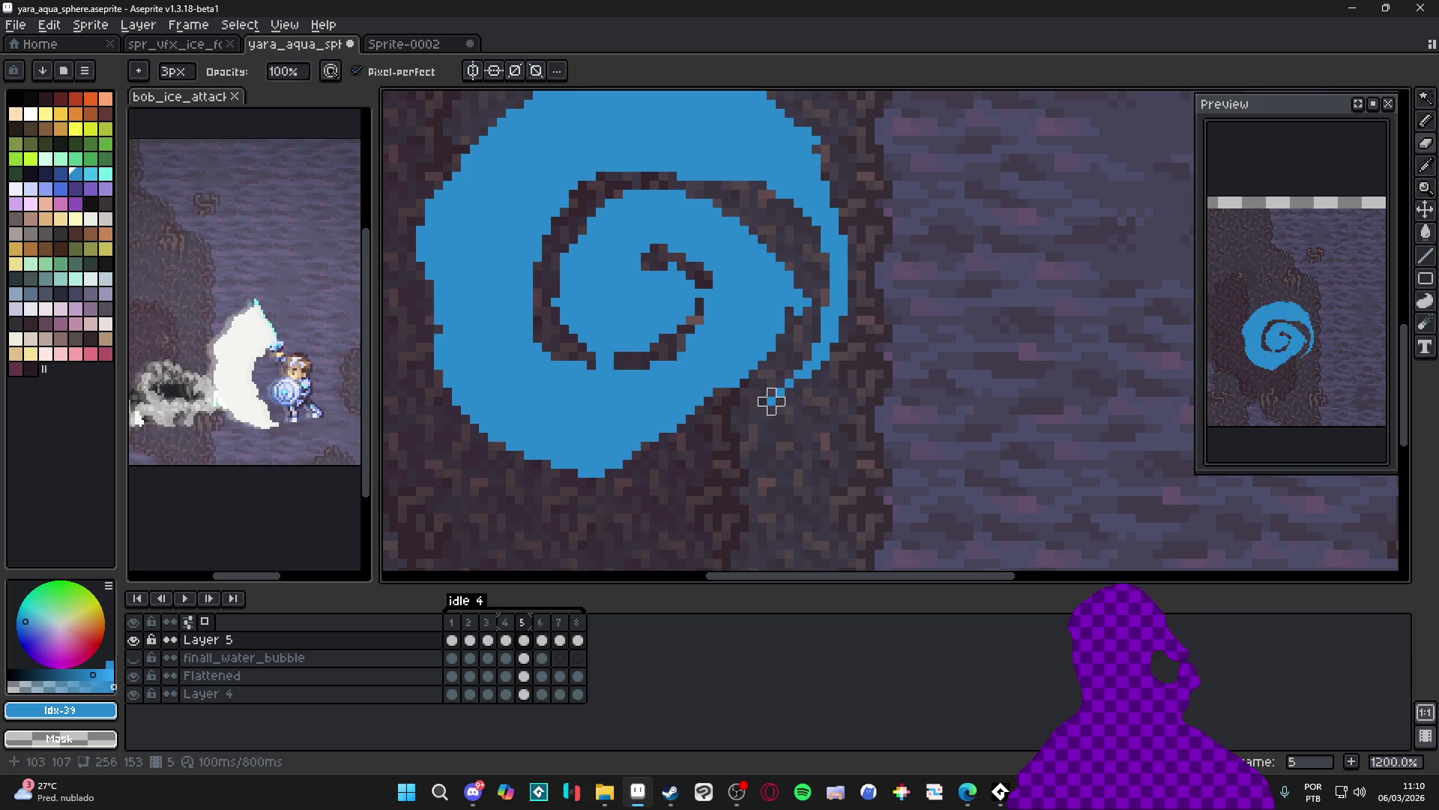
{"action": "mouse_move", "coordinate": [807, 321]}
{"action": "left_mouse_down"}
{"action": "mouse_move", "coordinate": [777, 392]}
{"action": "mouse_move", "coordinate": [816, 285]}
{"action": "left_mouse_up"}
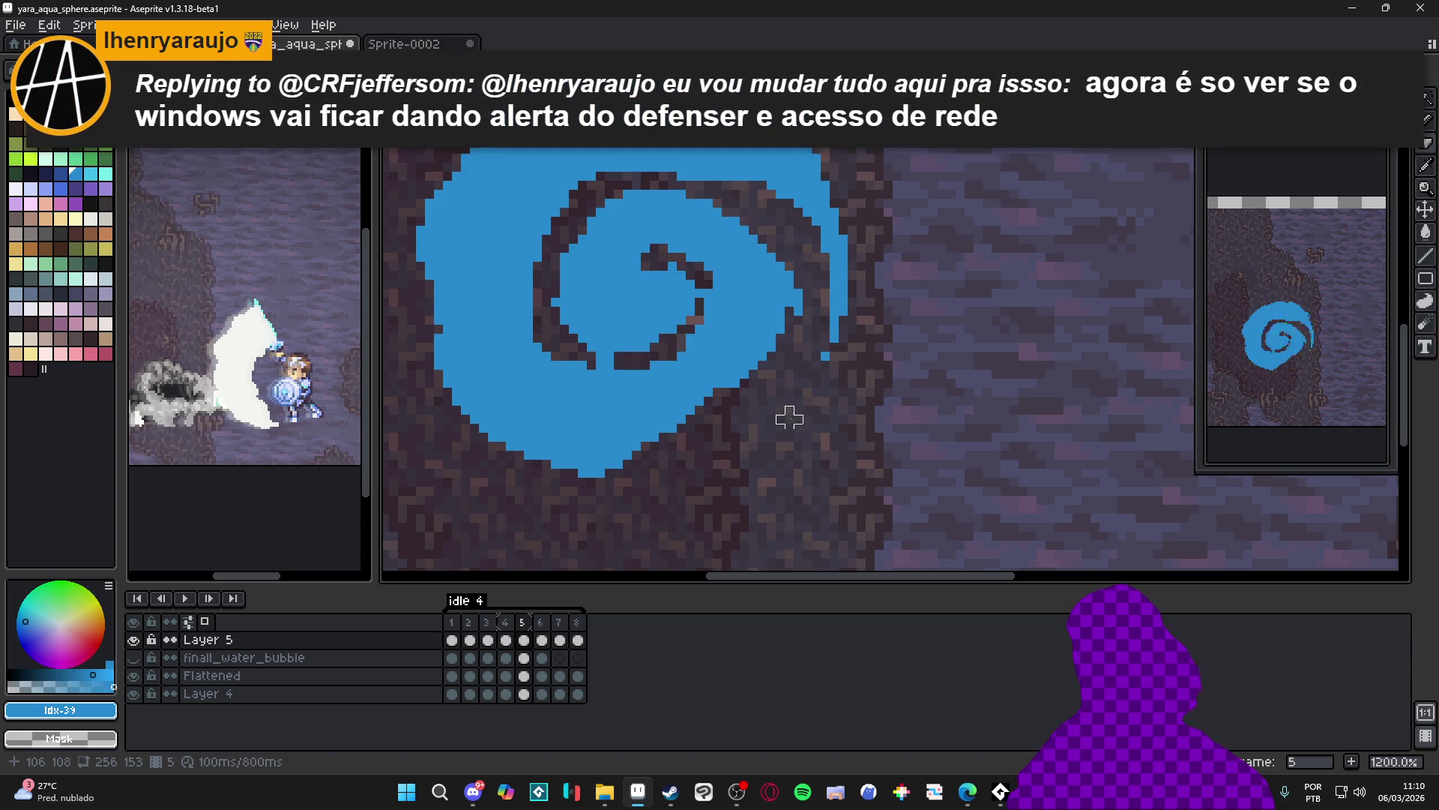
Go to frame 6 and zoom the canvas out to 600%
{"action": "left_click", "coordinate": [556, 624]}
{"action": "scroll", "coordinate": [877, 297], "scroll_direction": "down", "scroll_amount": 2}
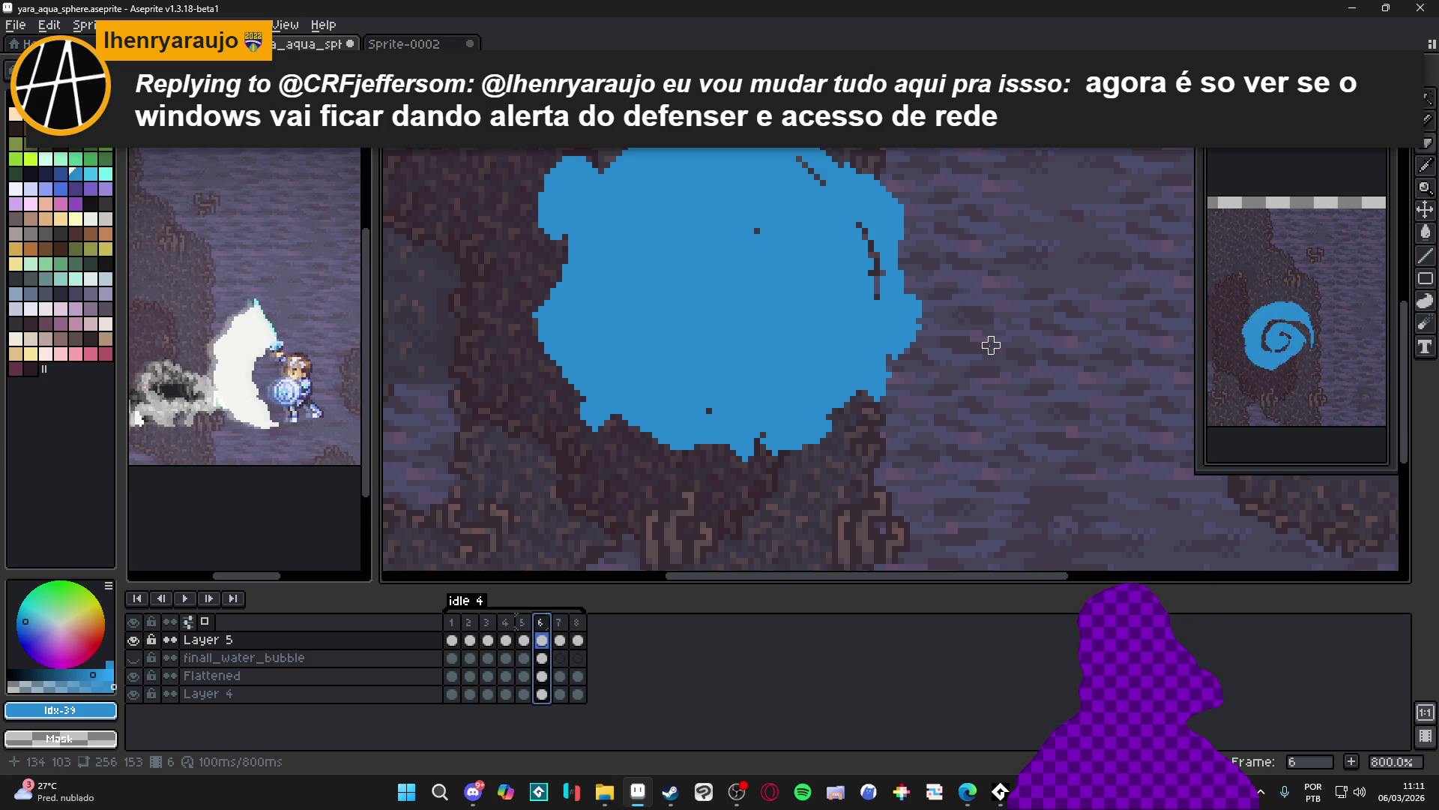
{"action": "scroll", "coordinate": [943, 369], "scroll_direction": "down", "scroll_amount": 1}
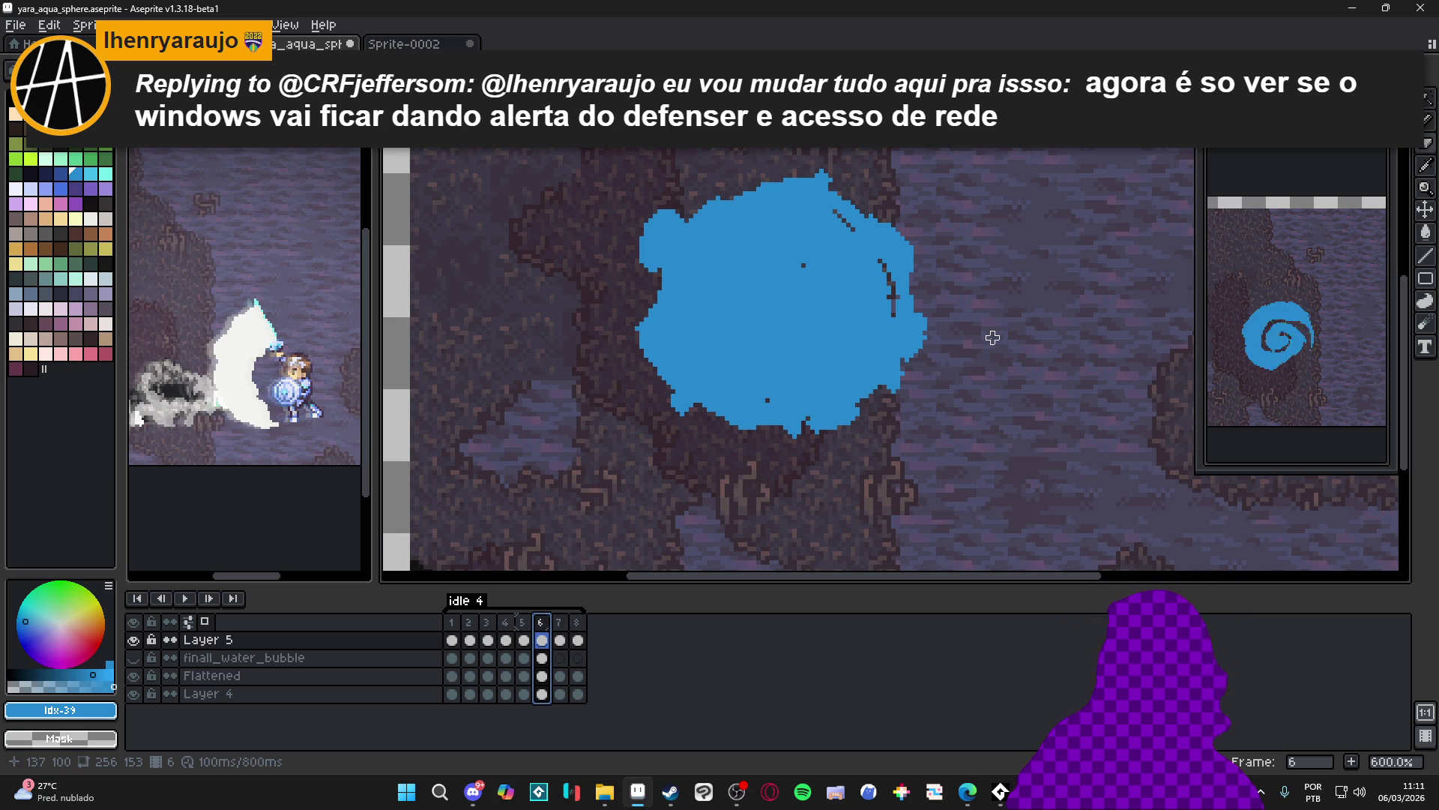
Compare frames 1 and 2, then step forward to frame 3's crescent
{"action": "left_click", "coordinate": [452, 637]}
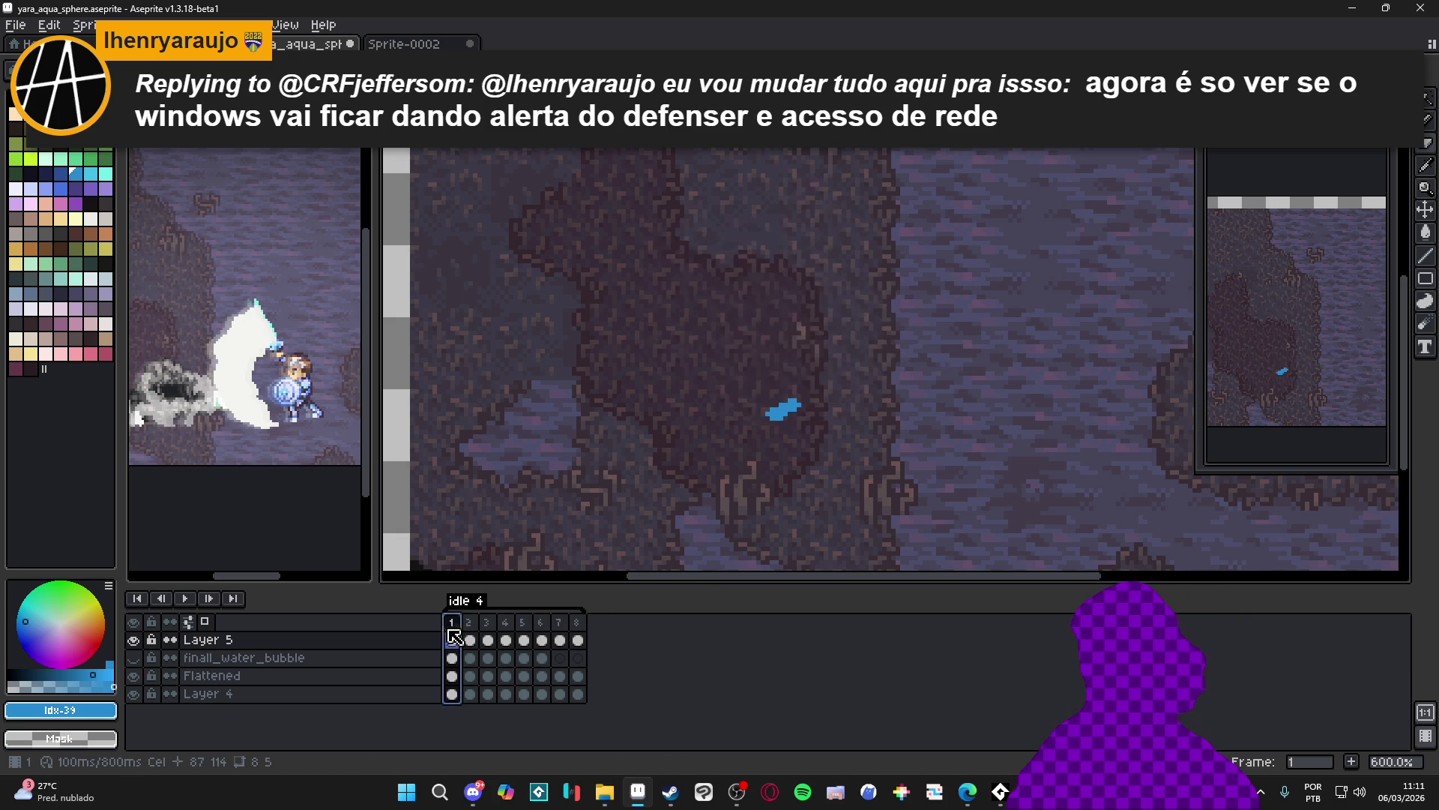
{"action": "left_click", "coordinate": [469, 624]}
{"action": "left_click", "coordinate": [455, 624]}
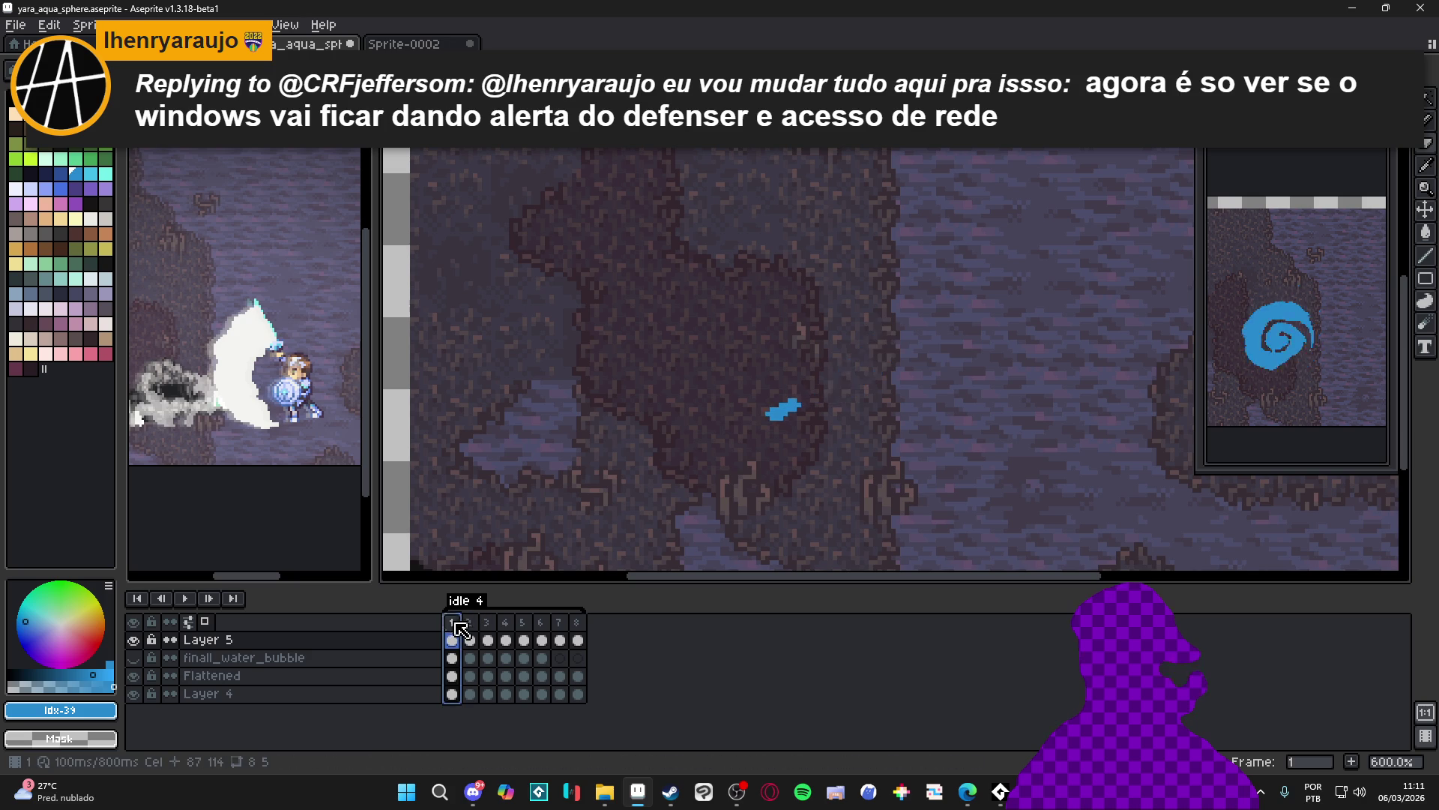
{"action": "left_click", "coordinate": [469, 639]}
{"action": "left_click", "coordinate": [487, 639]}
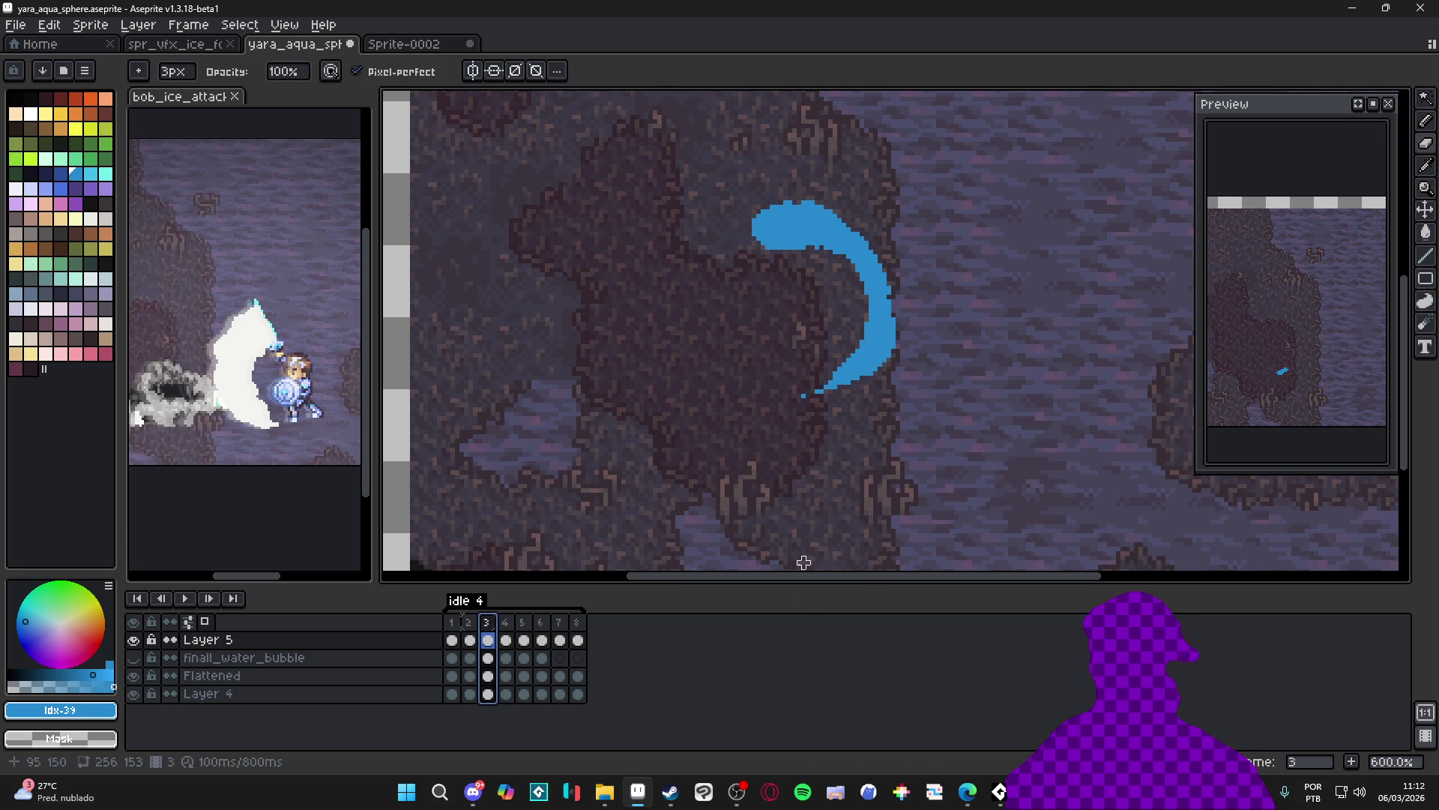
Compare frames 1 and 2, settle on frame 1, and zoom out to 300%
{"action": "left_click", "coordinate": [453, 640]}
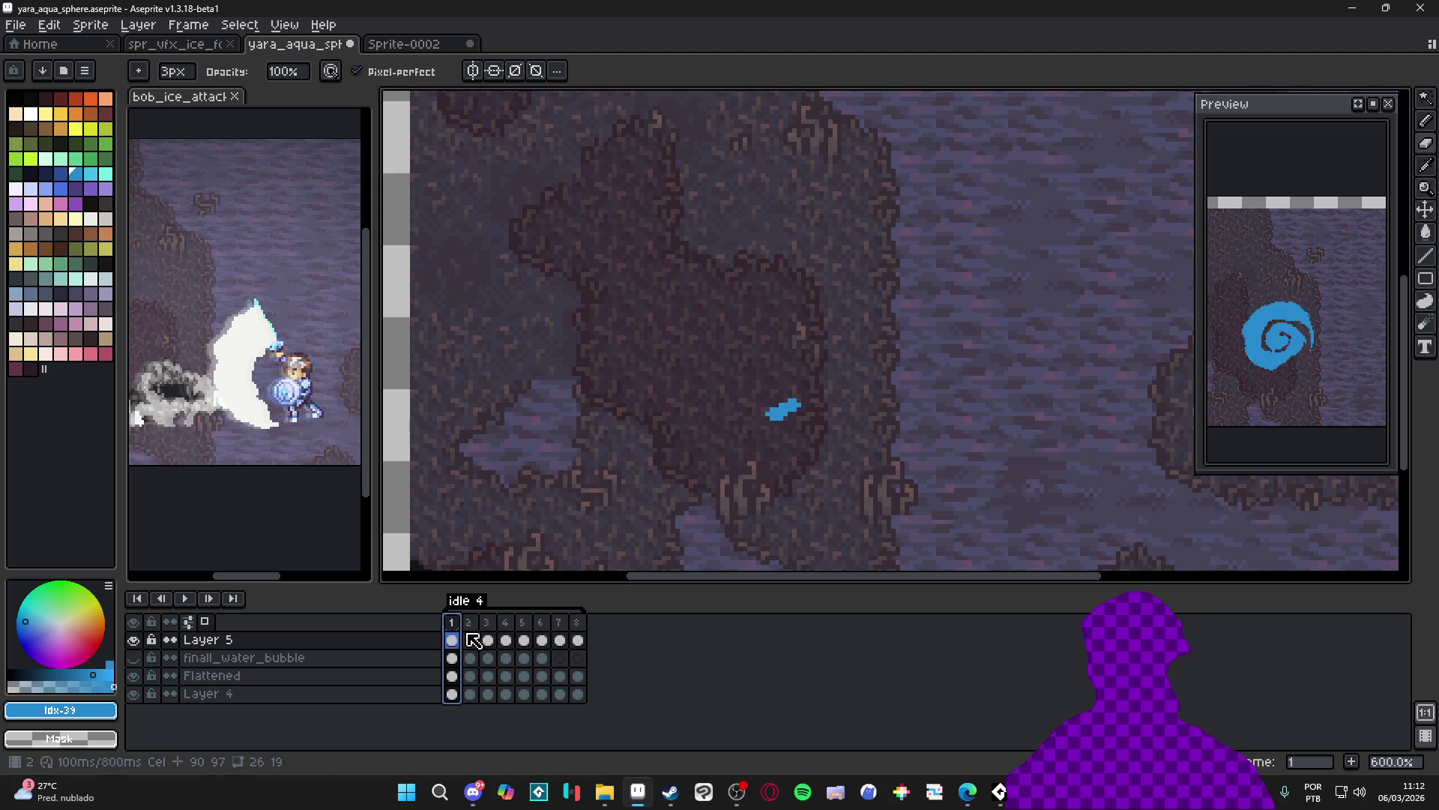
{"action": "left_click", "coordinate": [470, 639]}
{"action": "left_click", "coordinate": [453, 639]}
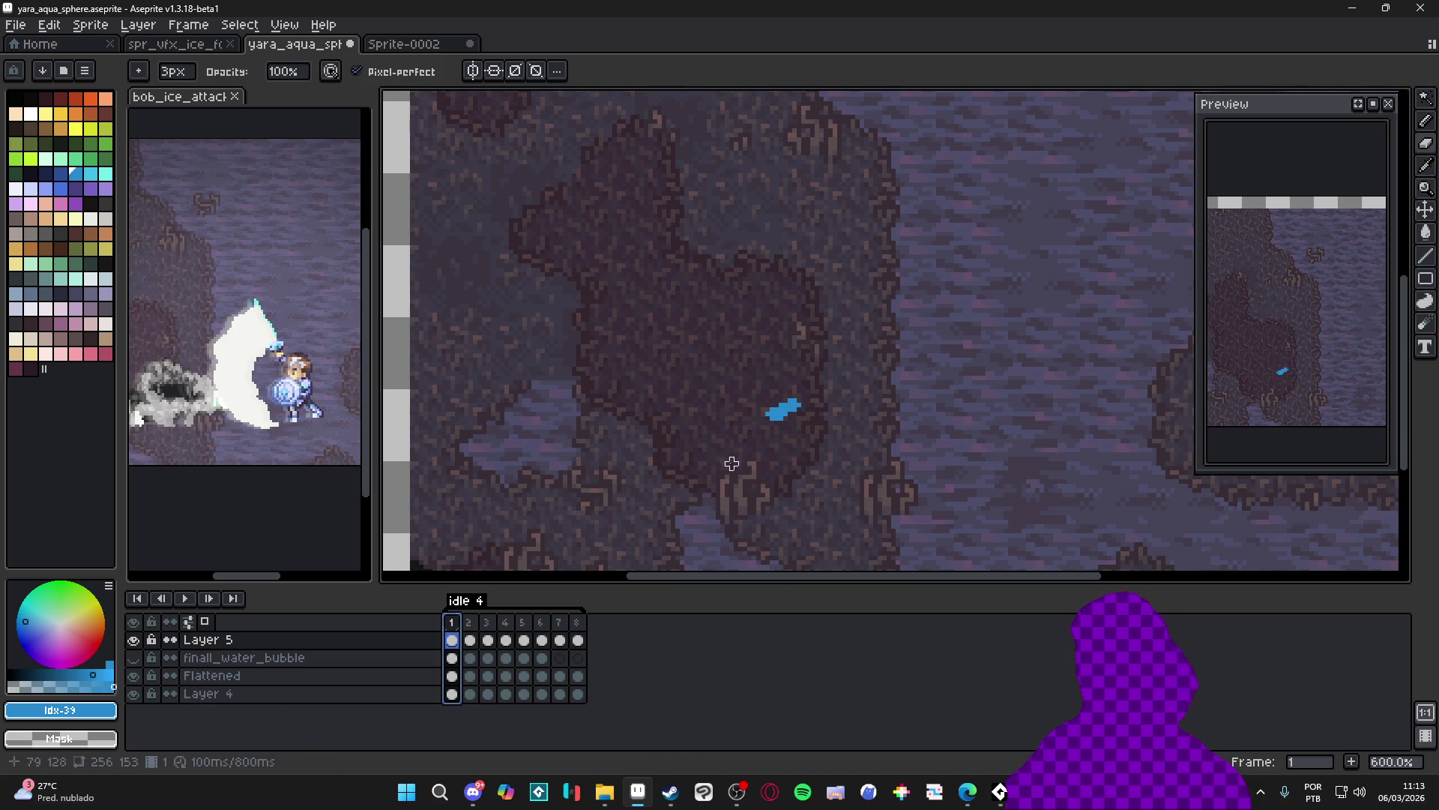
{"action": "scroll", "coordinate": [743, 465], "scroll_direction": "down", "scroll_amount": 3}
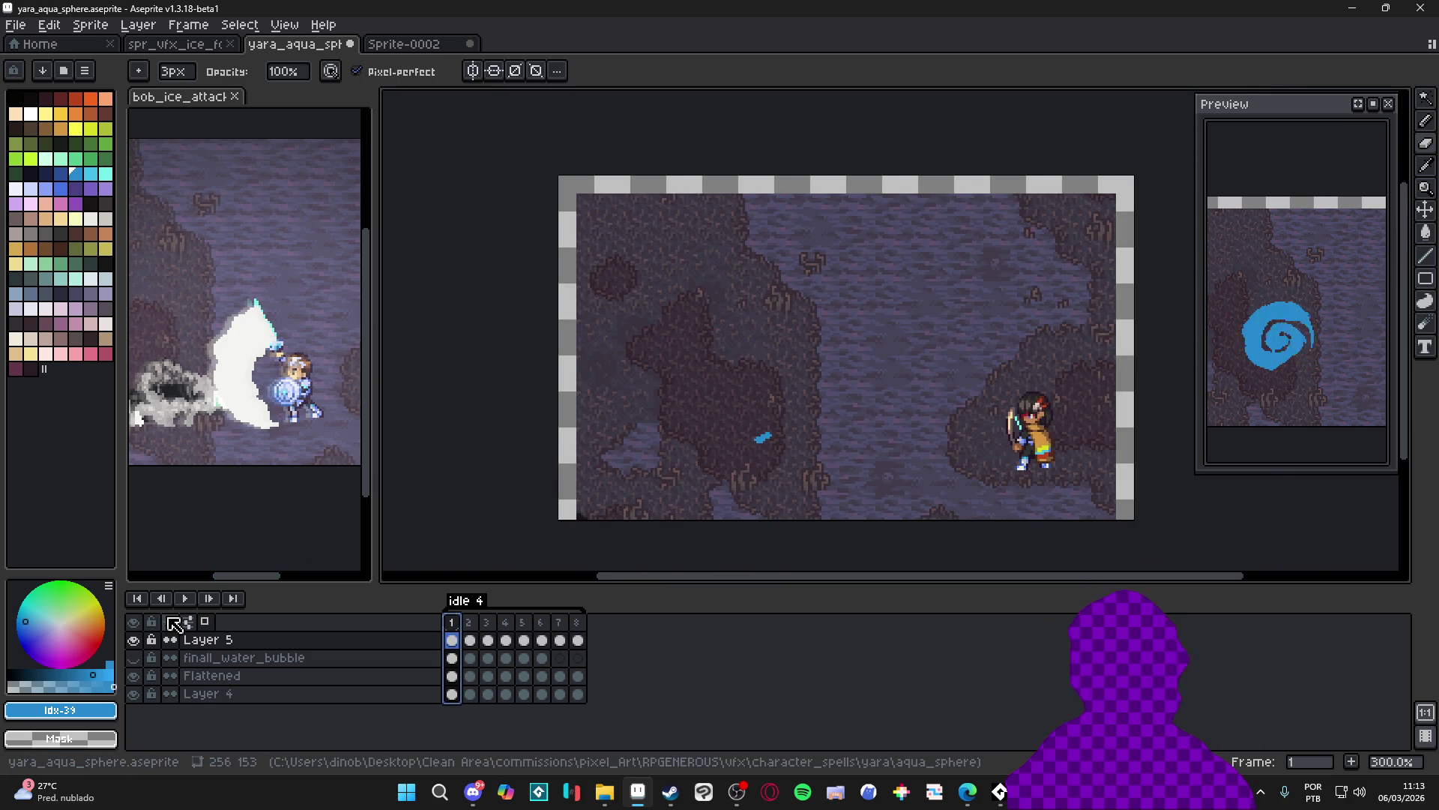
Play the animation to preview the swirl growing into a droplet-ringed water sphere
{"action": "left_click", "coordinate": [180, 598]}
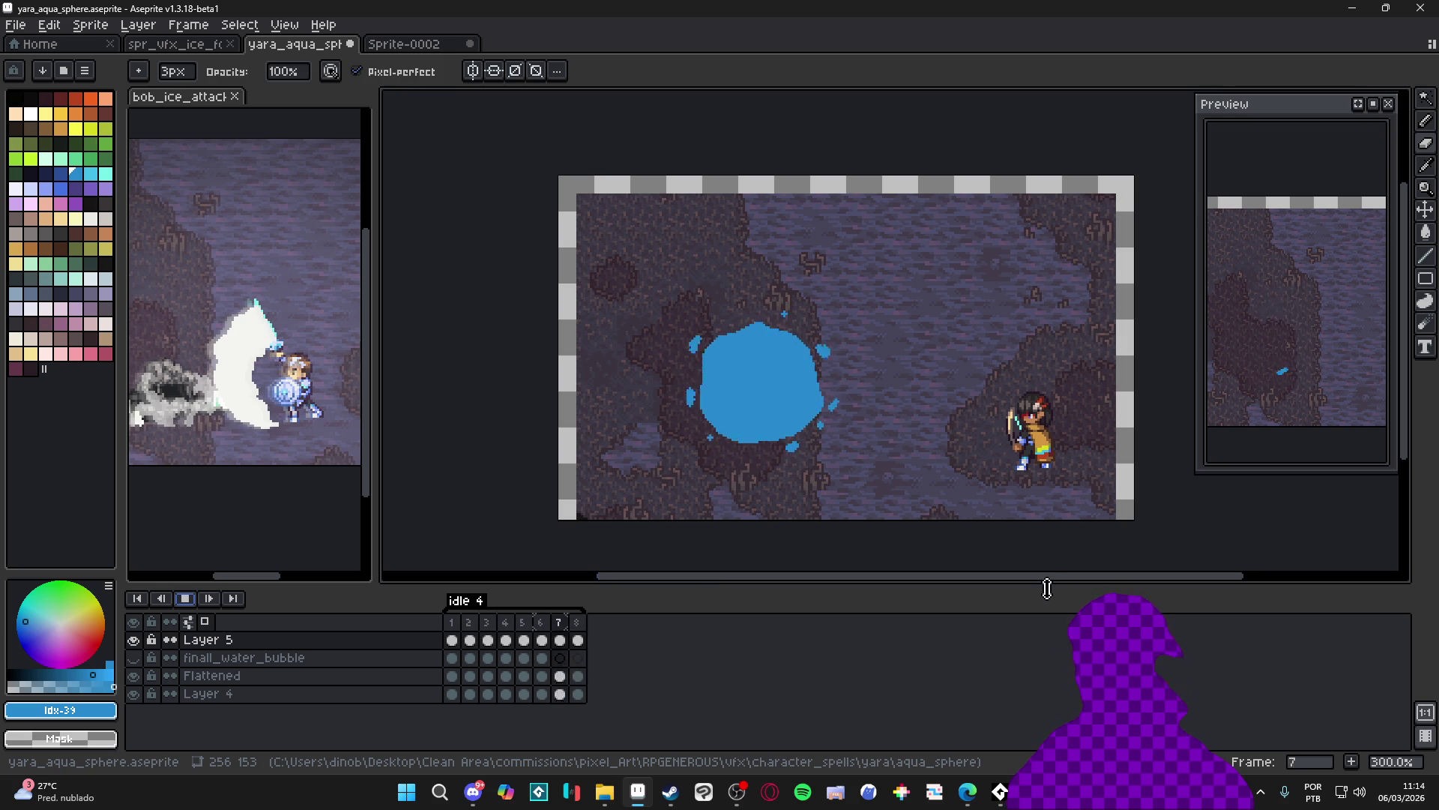
Lower the canvas-timeline splitter to enlarge the editor area
{"action": "mouse_move", "coordinate": [1044, 586]}
{"action": "left_mouse_down"}
{"action": "mouse_move", "coordinate": [1054, 599]}
{"action": "mouse_move", "coordinate": [1036, 612]}
{"action": "mouse_move", "coordinate": [1055, 631]}
{"action": "left_mouse_up"}
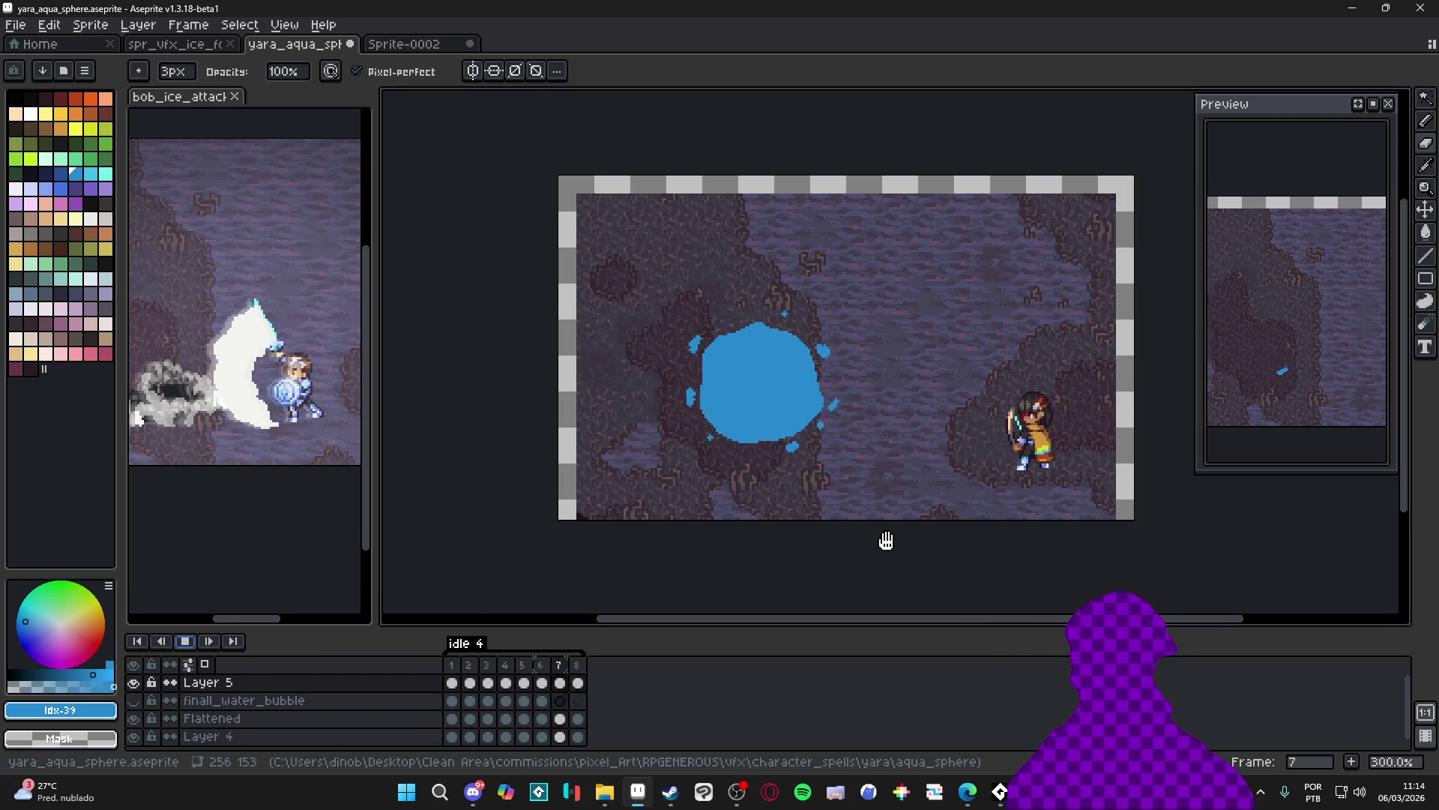